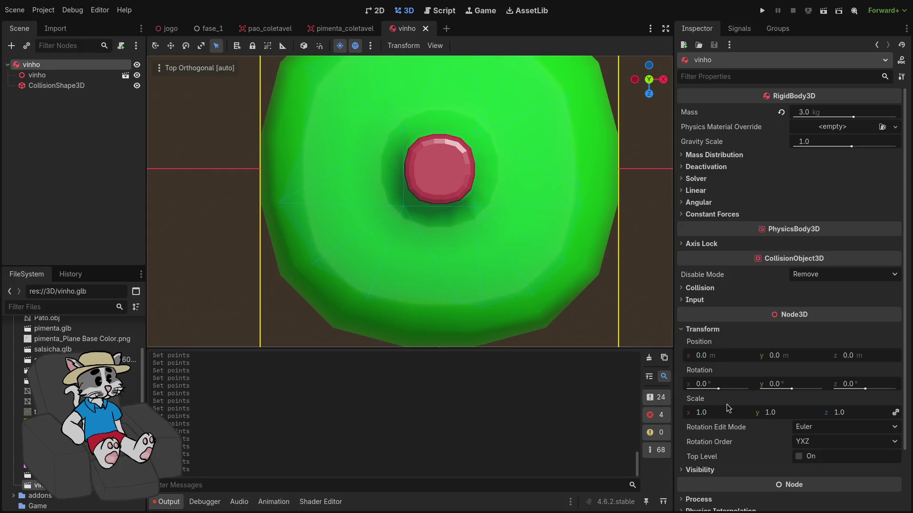
- Try shrinking the bottle to about 0.4 scale, dismiss the scale warning, and undo it
left_click_drag(727, 405, 652, 405)
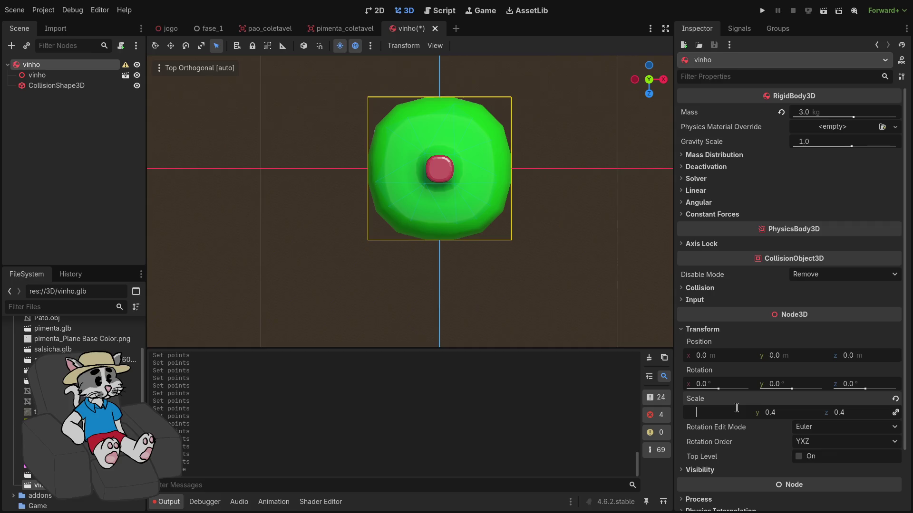
left_click(455, 306)
left_click(125, 64)
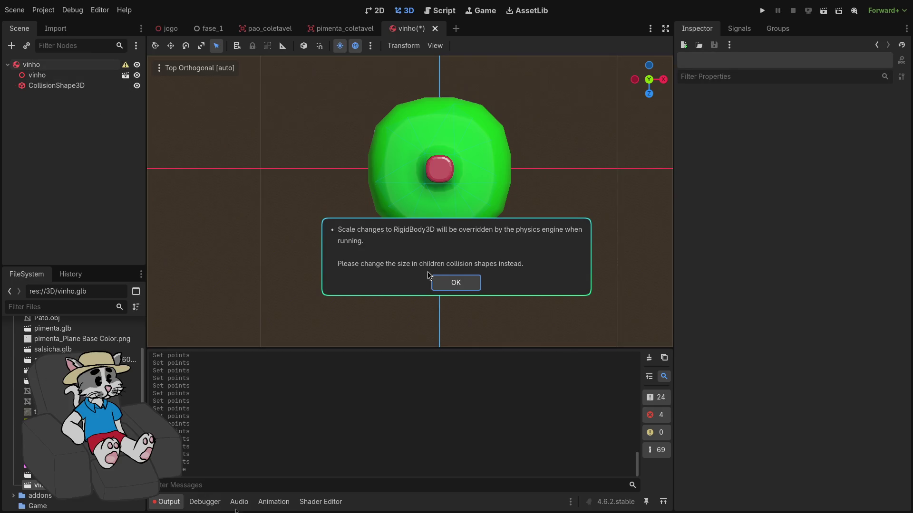
left_click(461, 285)
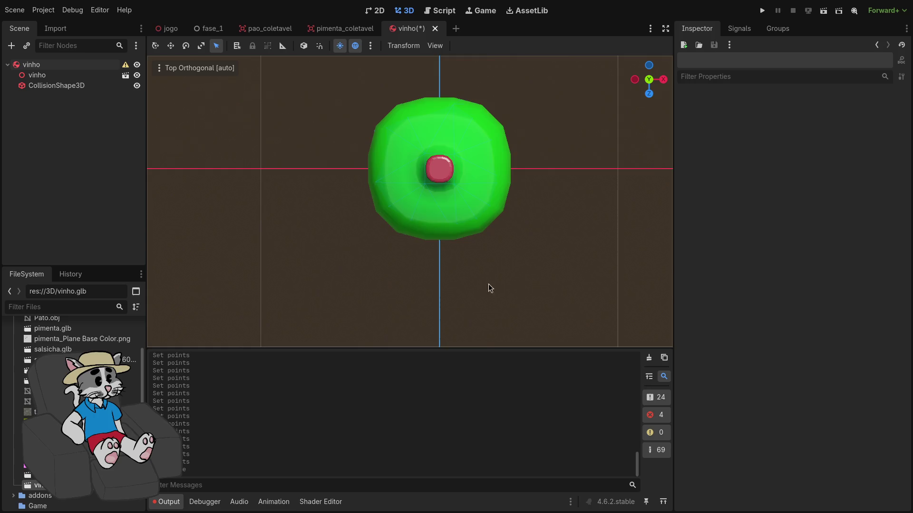
key("ctrl+z")
- Undo the collision shape's scale change and orbit to a side view of the bottle
left_click(70, 83)
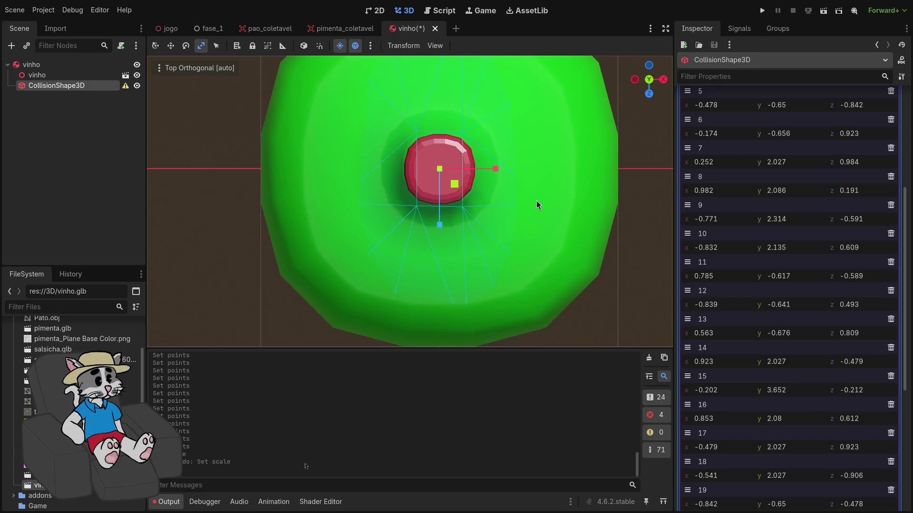
key("ctrl+z")
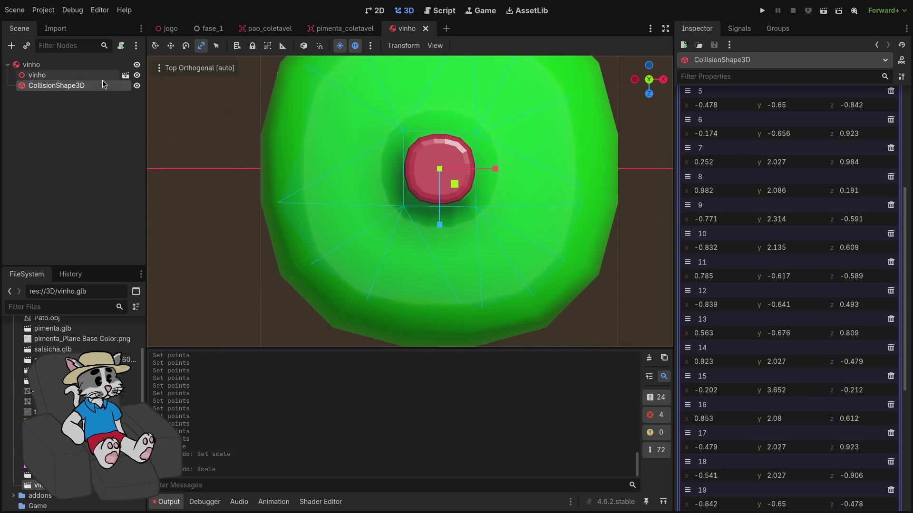
left_click(222, 176)
mouse_move(377, 216)
left_mouse_down()
mouse_move(373, 173)
mouse_move(391, 162)
mouse_move(392, 87)
mouse_move(395, 101)
left_mouse_up()
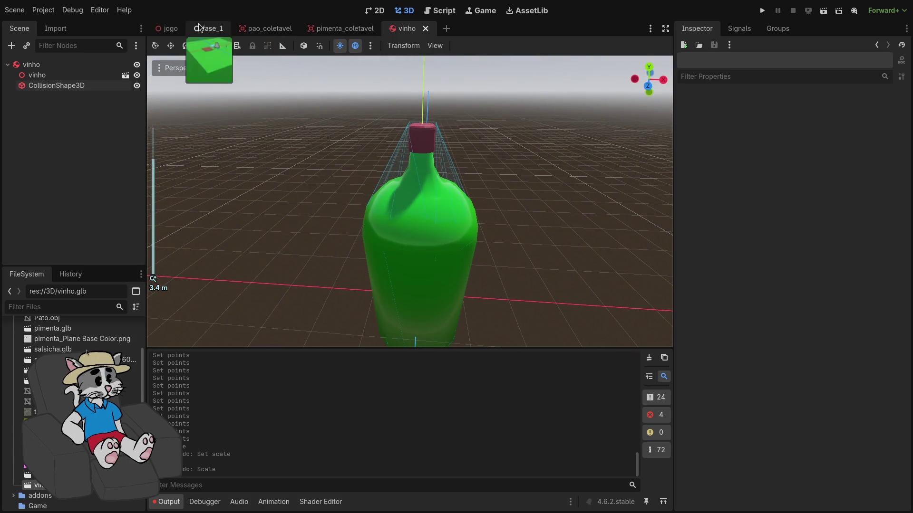
- In the jogo scene, undo the non-uniform scale and set vinho's scale to 0.3 on all axes
left_click(167, 28)
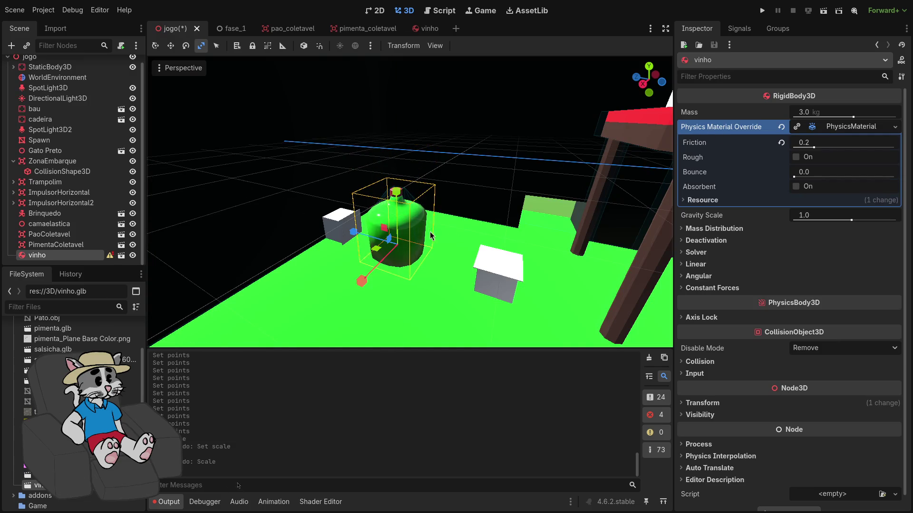
mouse_move(111, 255)
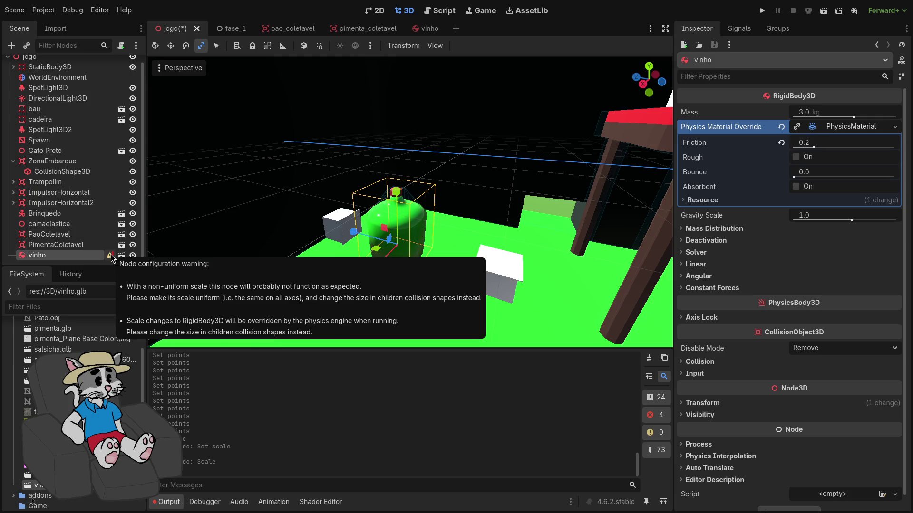
key("ctrl+z")
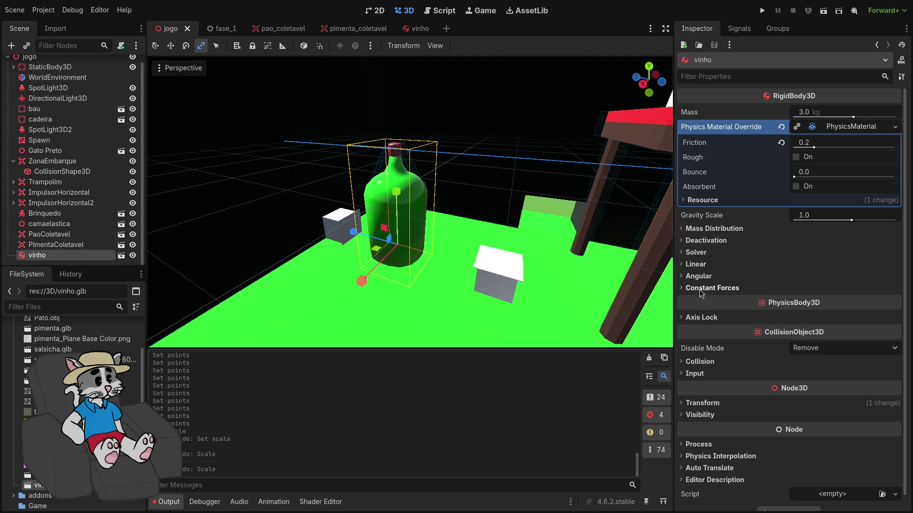
left_click(79, 238)
type("0.3")
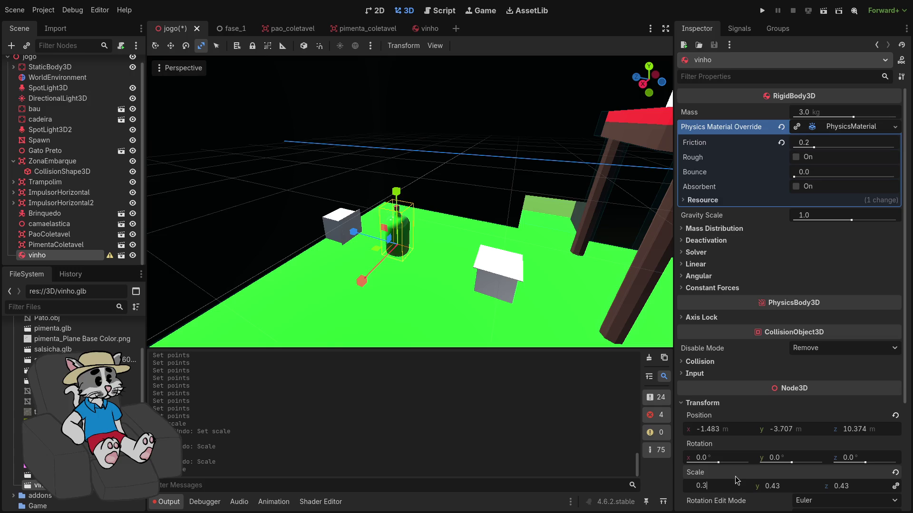
key("BackSpace")
key("BackSpace")
type("3")
key("Return")
- Launch the game, host a new lobby and start the match
left_click(763, 14)
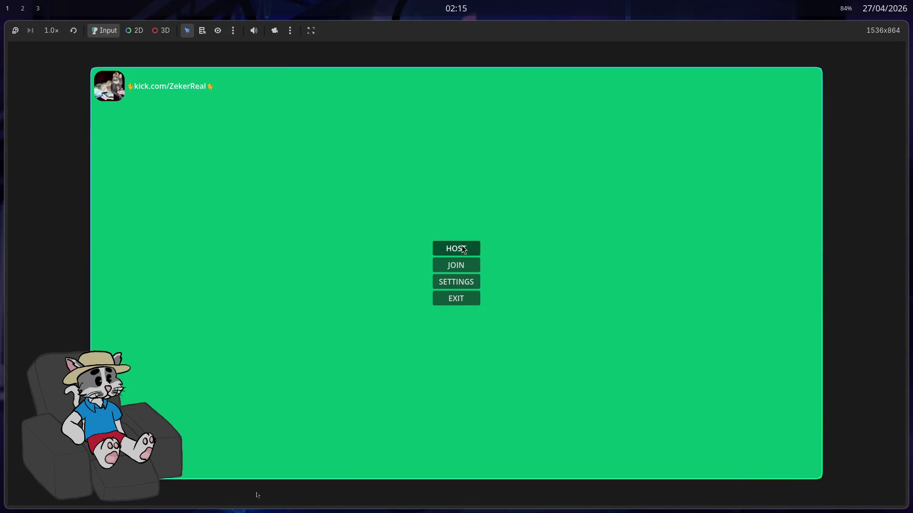
left_click(463, 249)
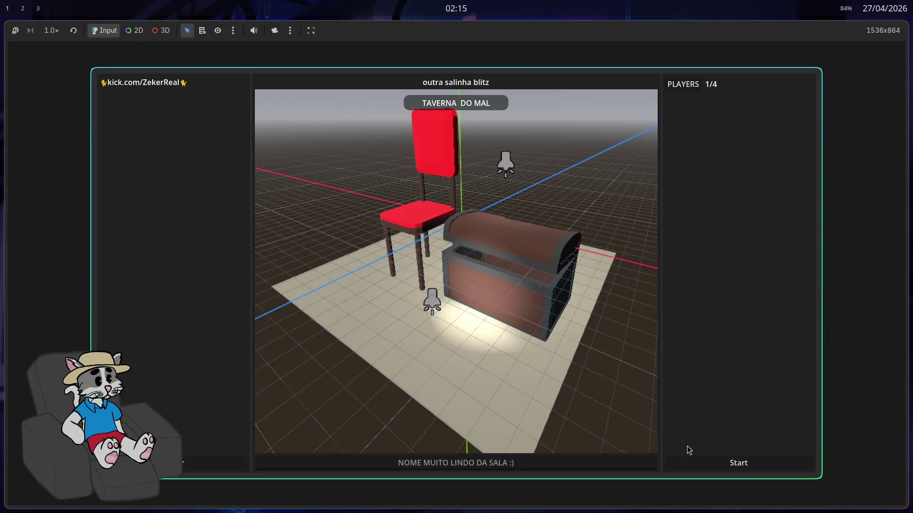
left_click(739, 463)
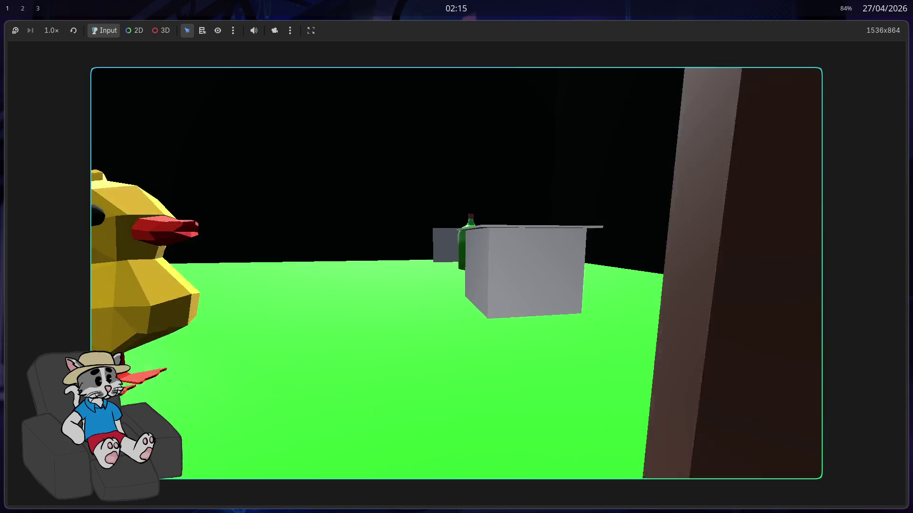
- Walk into the wine bottle with WASD to knock it around, then stop the game with F8
key("w")
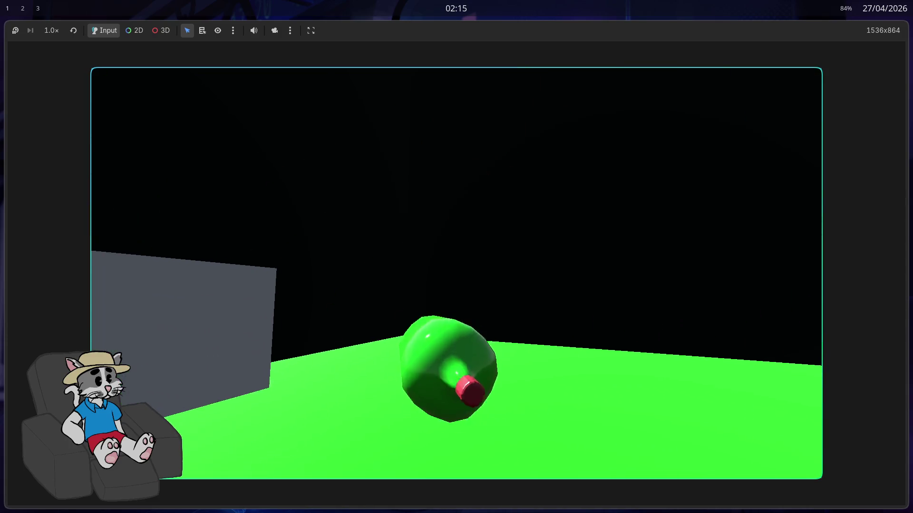
key("w")
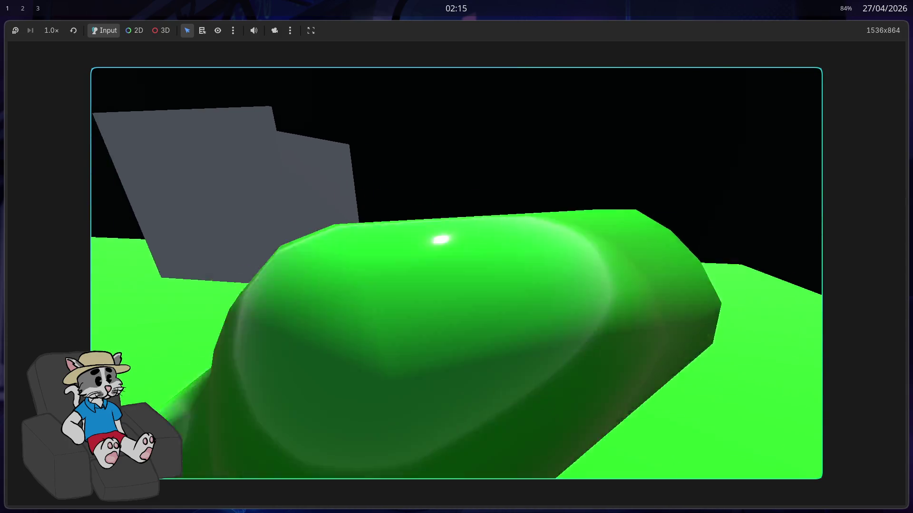
key("s")
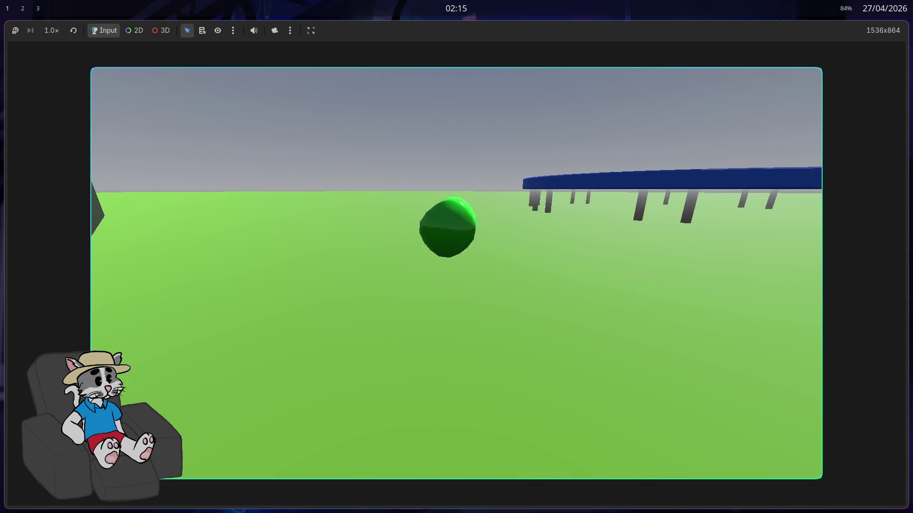
key("w")
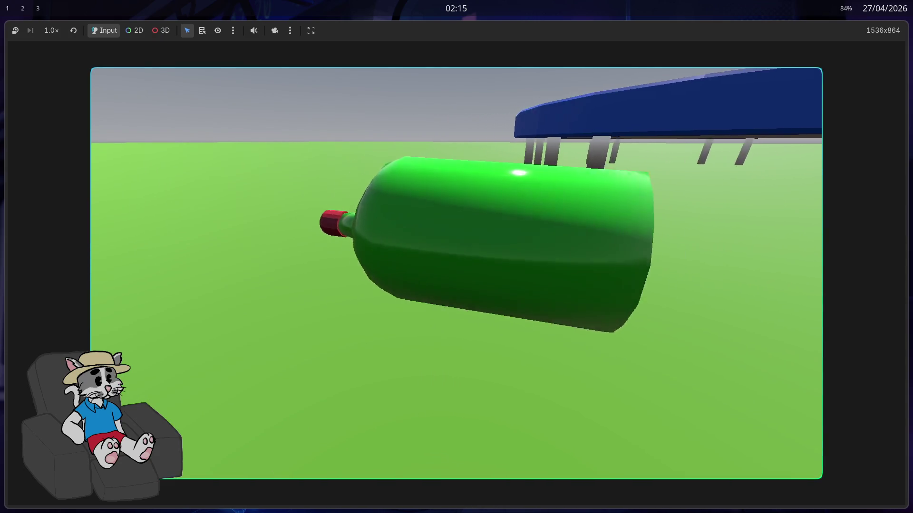
key("s")
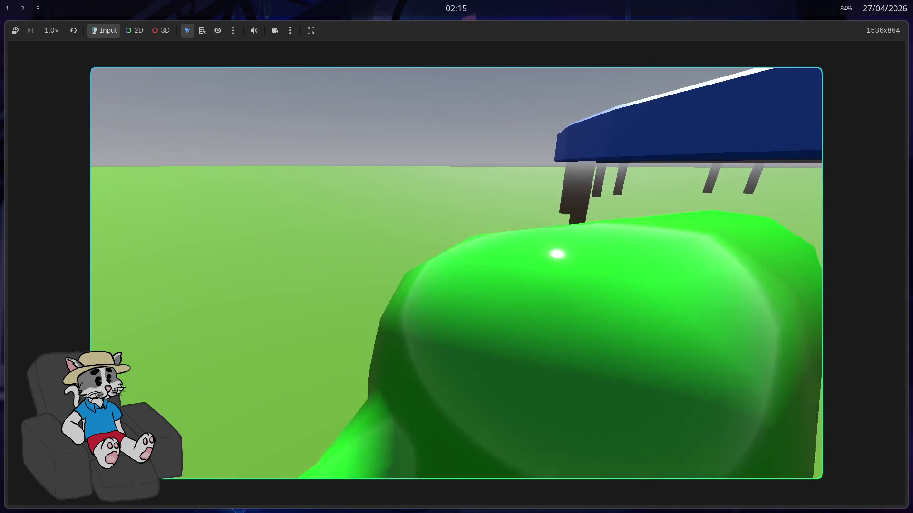
key("w")
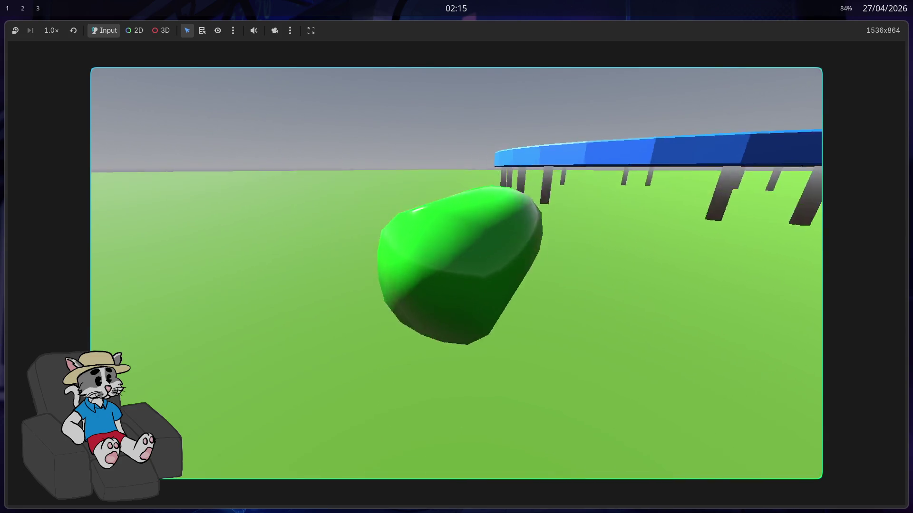
key("a")
key("d")
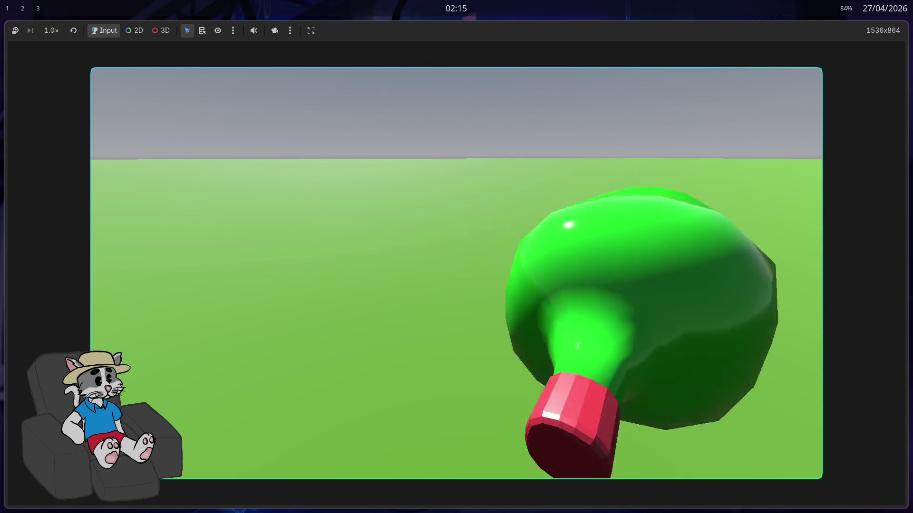
key("d")
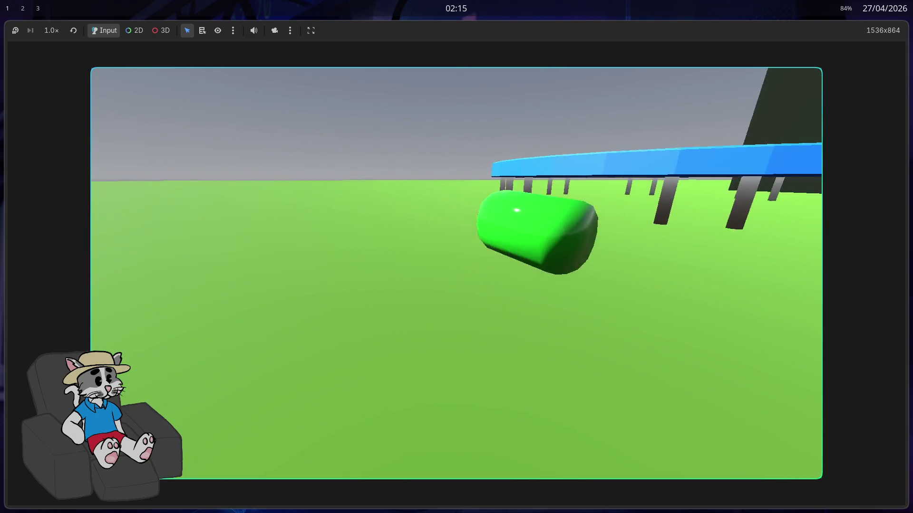
key("a")
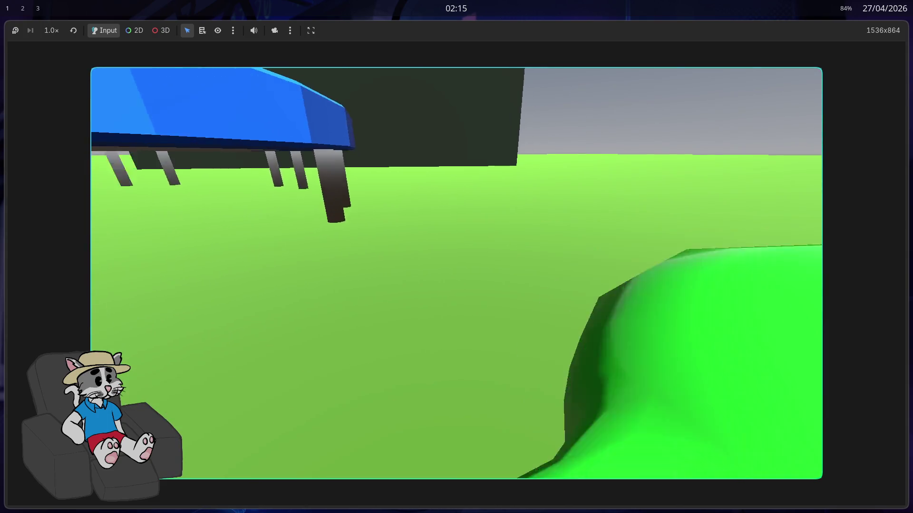
key("d")
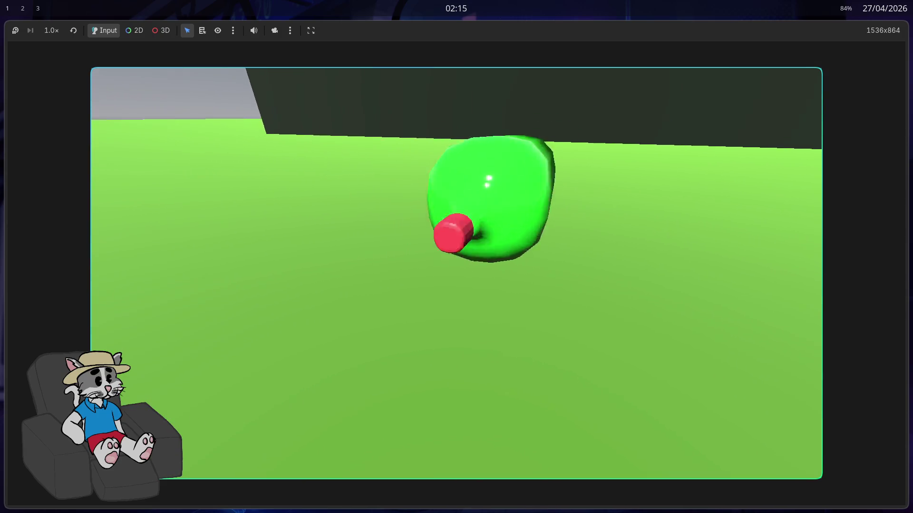
key("a")
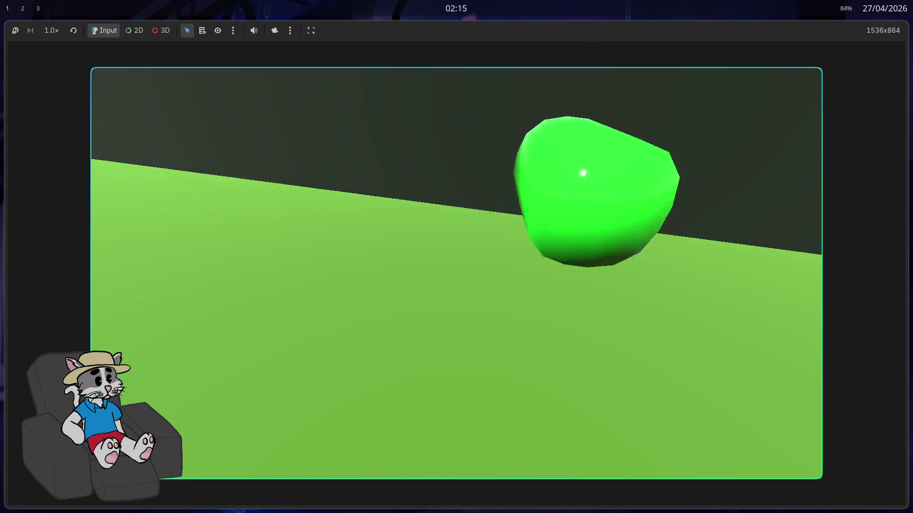
key("F8")
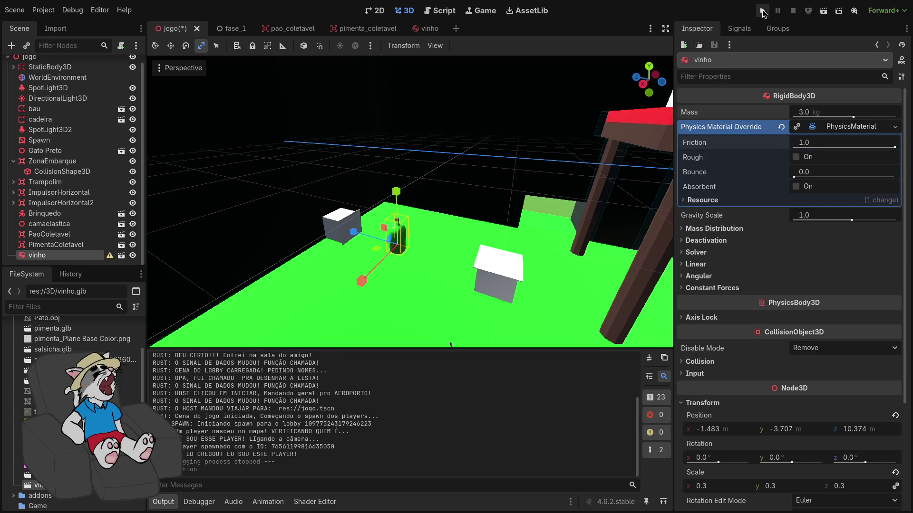
- Relaunch, host and start a match, walk past the standing bottle, then stop with F8
left_click(763, 12)
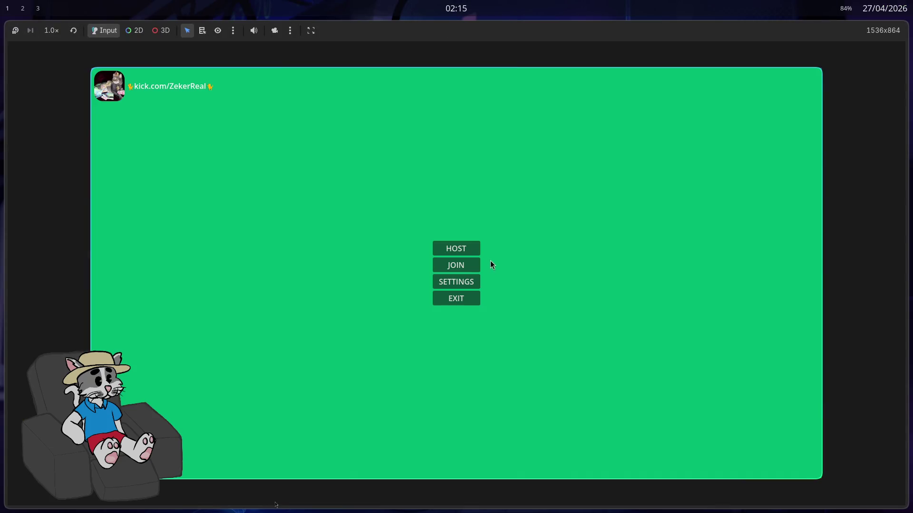
left_click(477, 251)
left_click(711, 458)
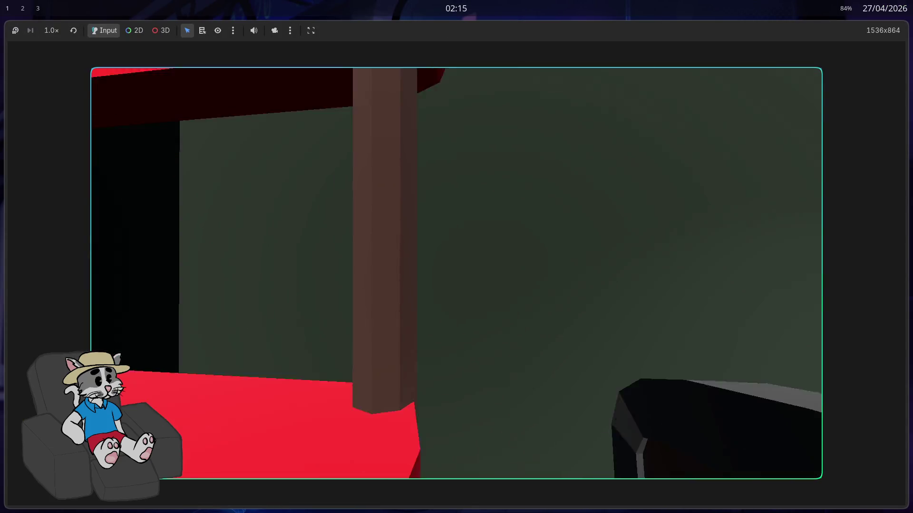
key("w")
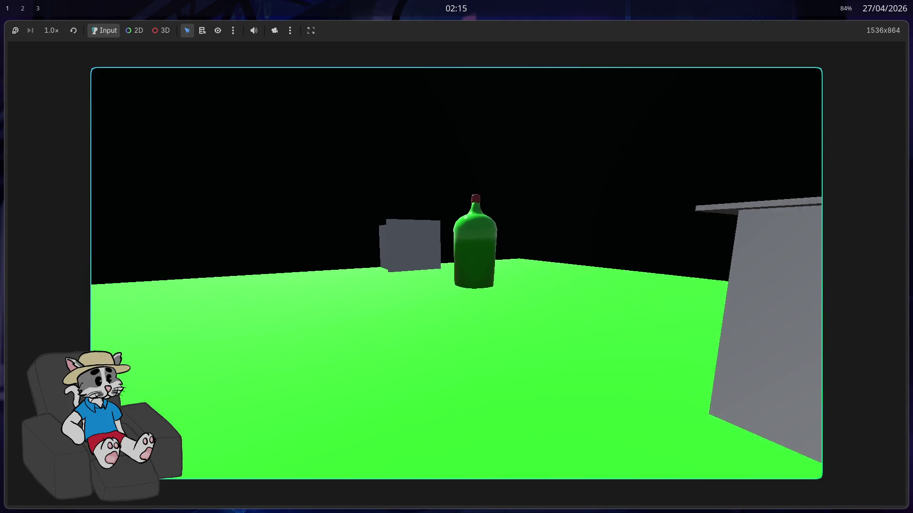
key("w")
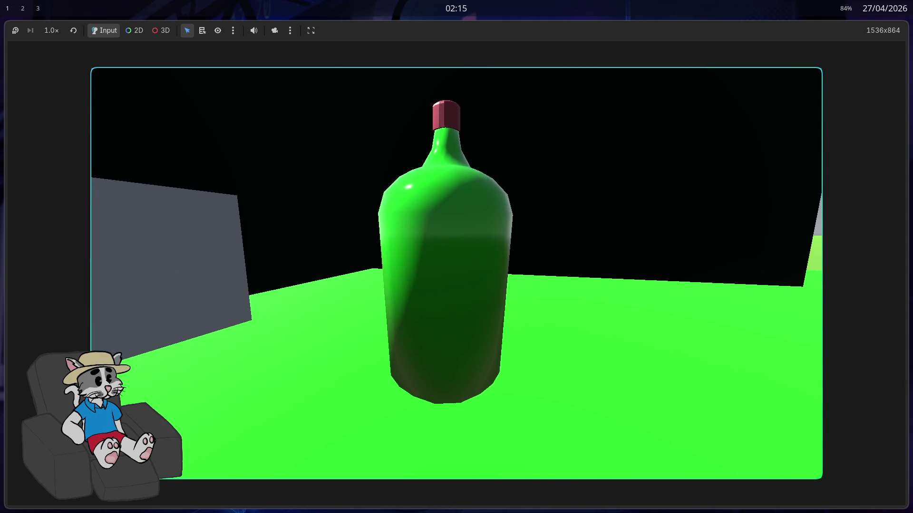
key("w")
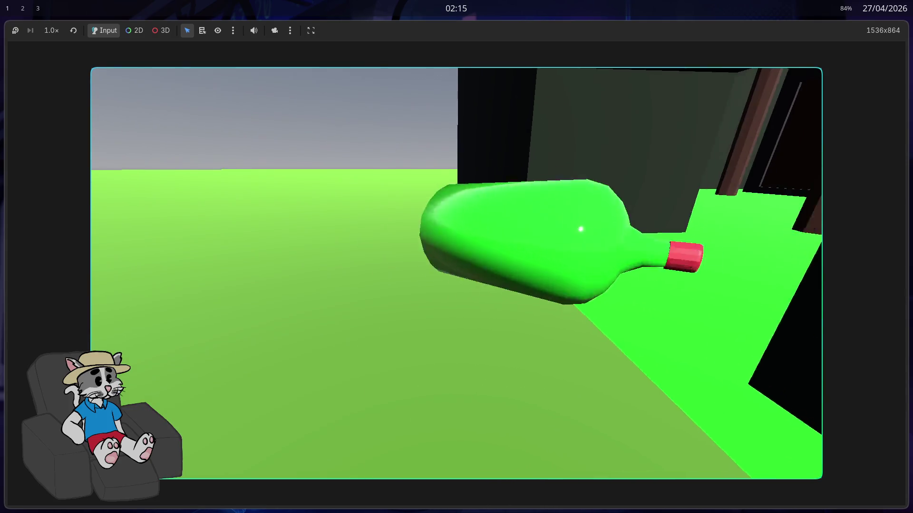
key("F8")
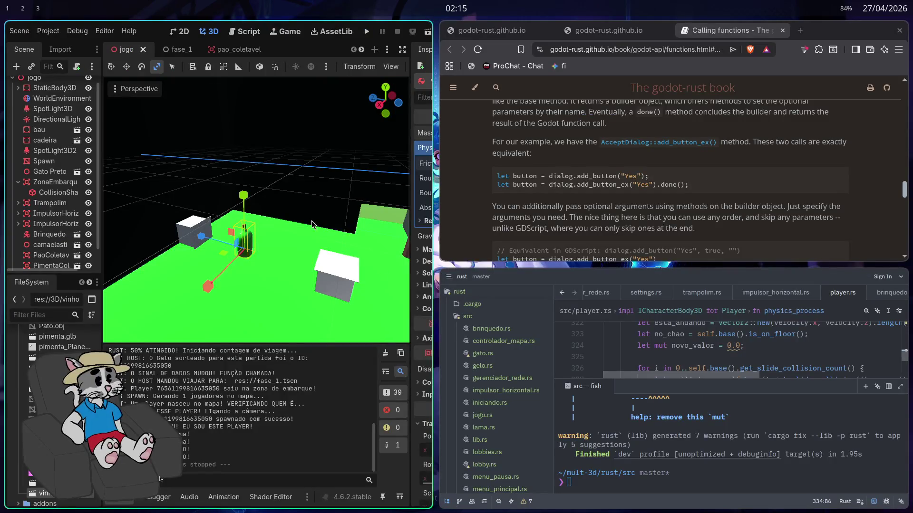
- Maximize the editor and relaunch the game to test the bounce-1.0 bottle
key("shift+F11")
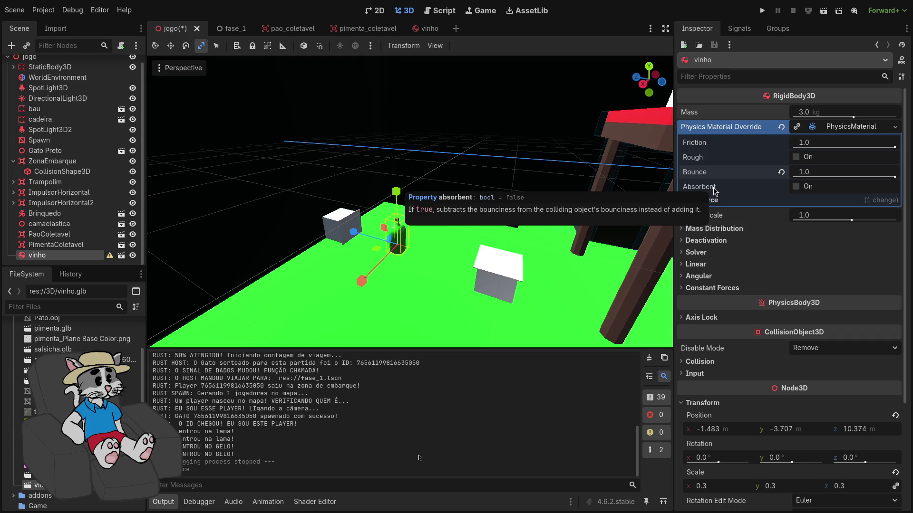
left_click(762, 11)
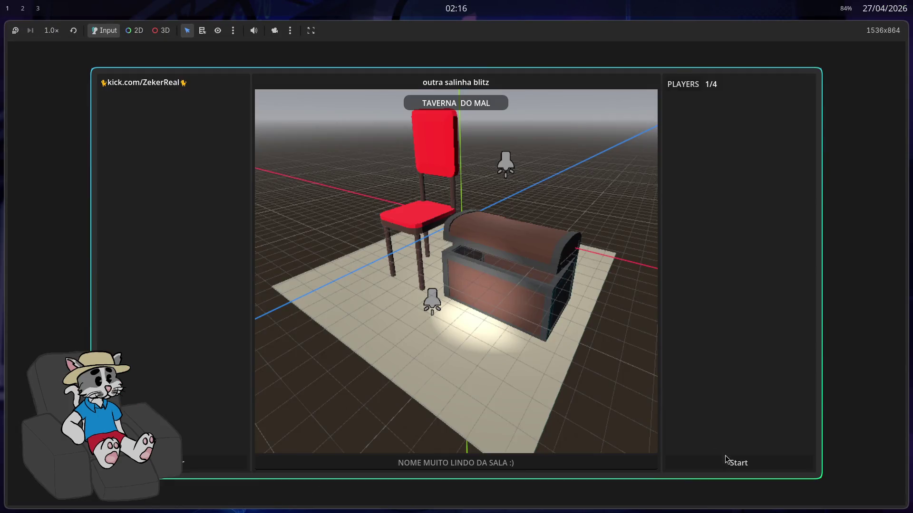
- Start the match, knock the bottle over and send it tumbling across the room
left_click(728, 463)
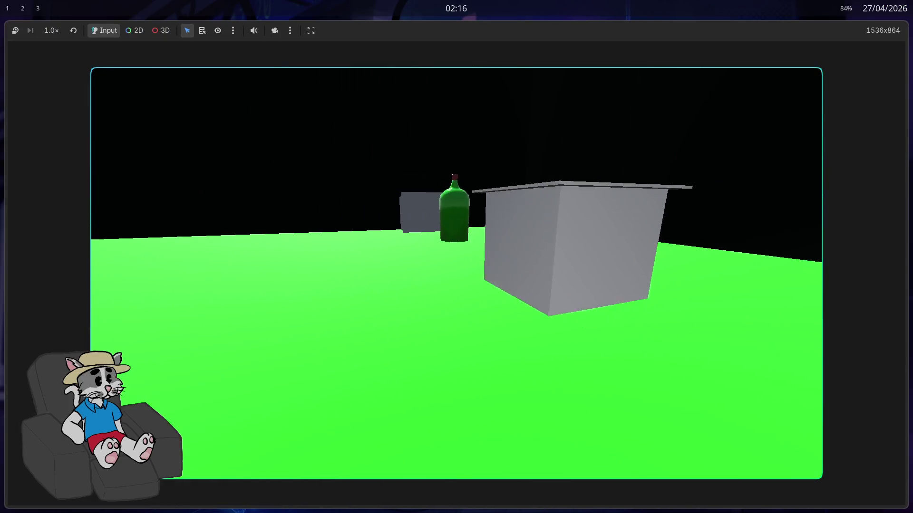
key("w")
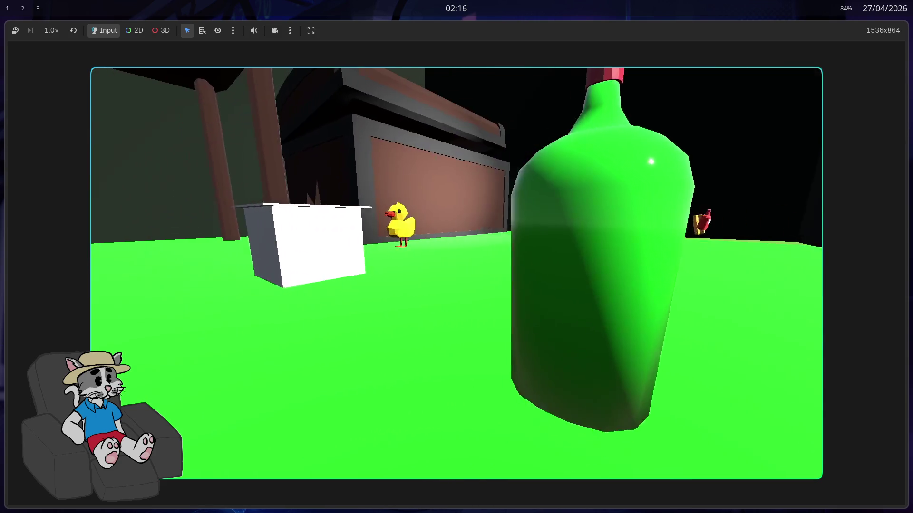
key("w")
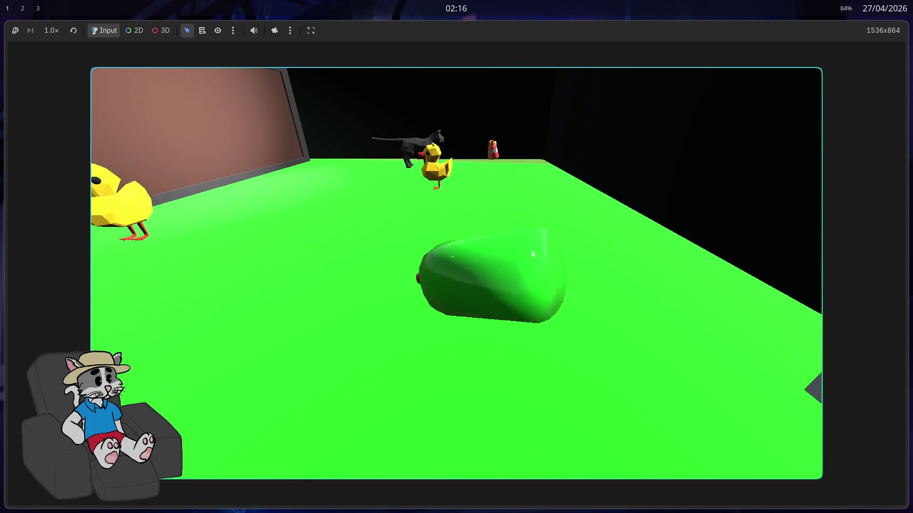
key("s")
key("w")
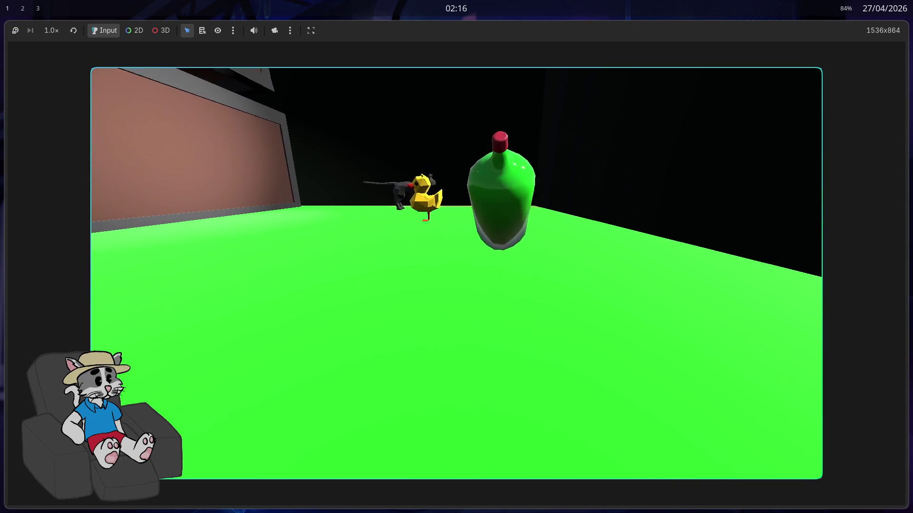
key("w")
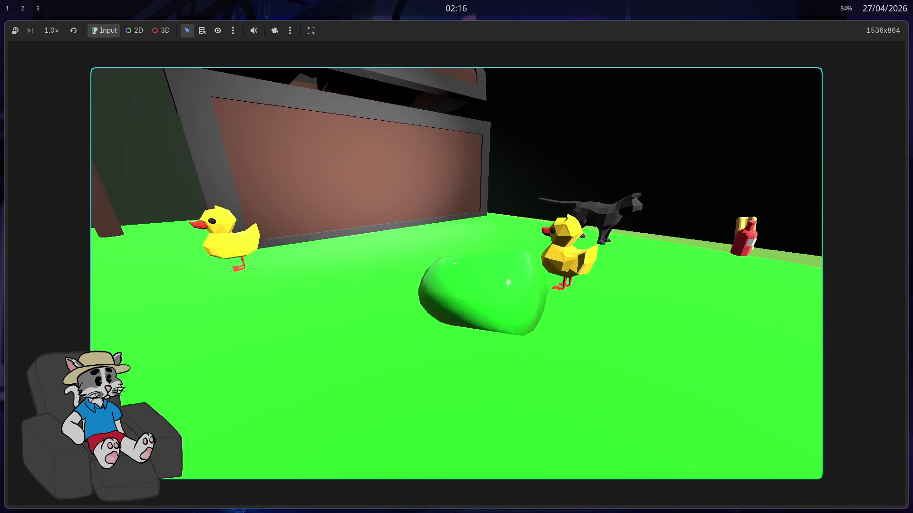
key("w")
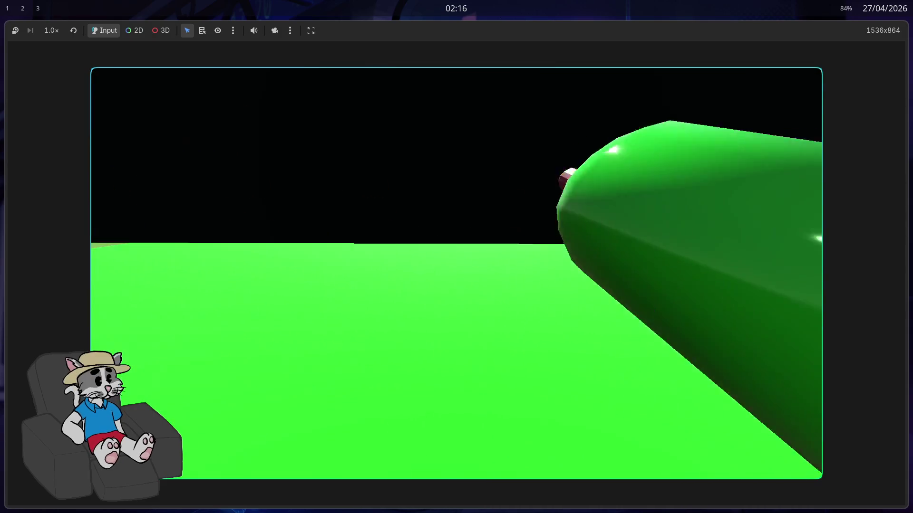
key("w")
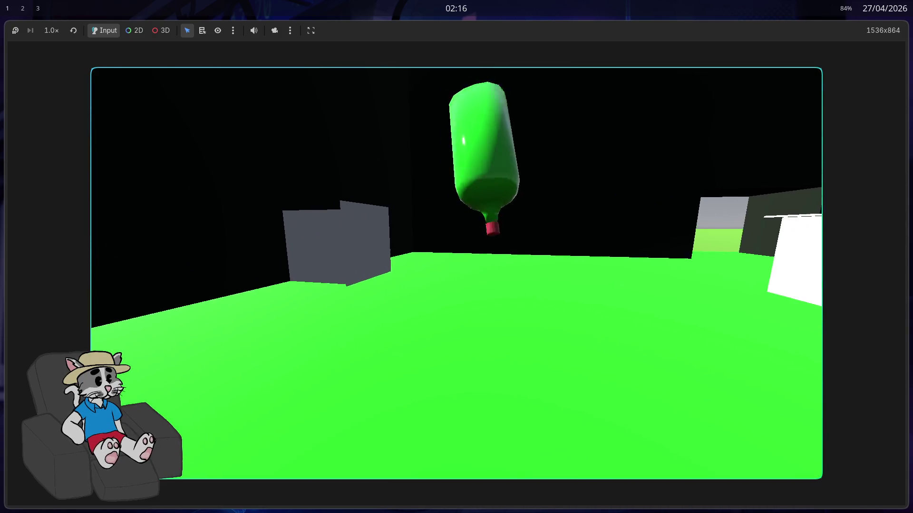
key("w")
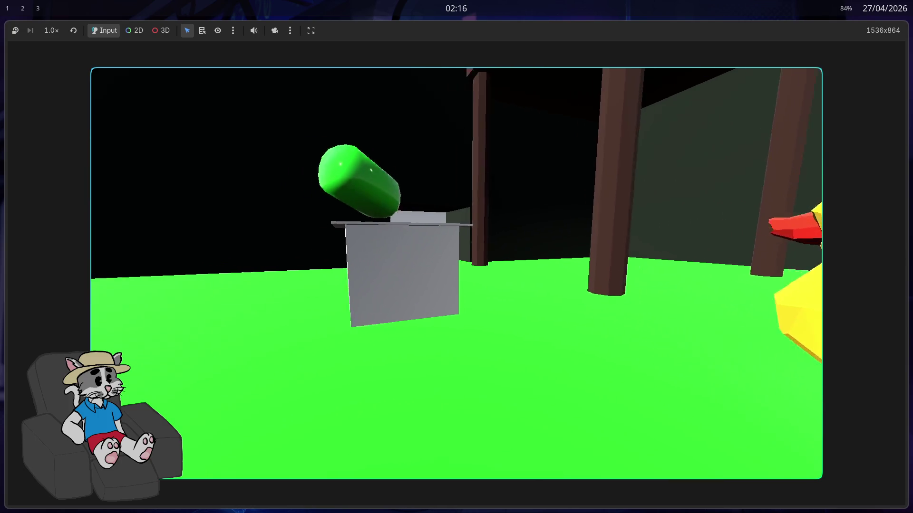
key("w")
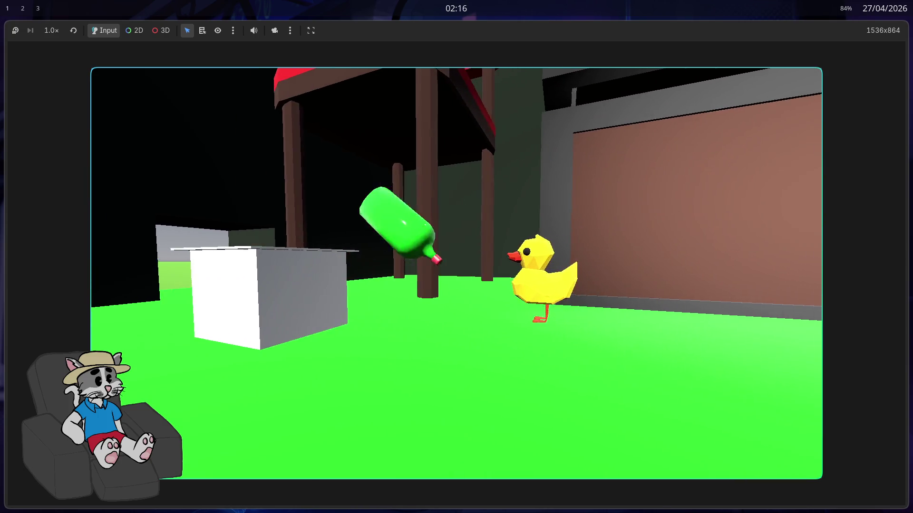
key("w")
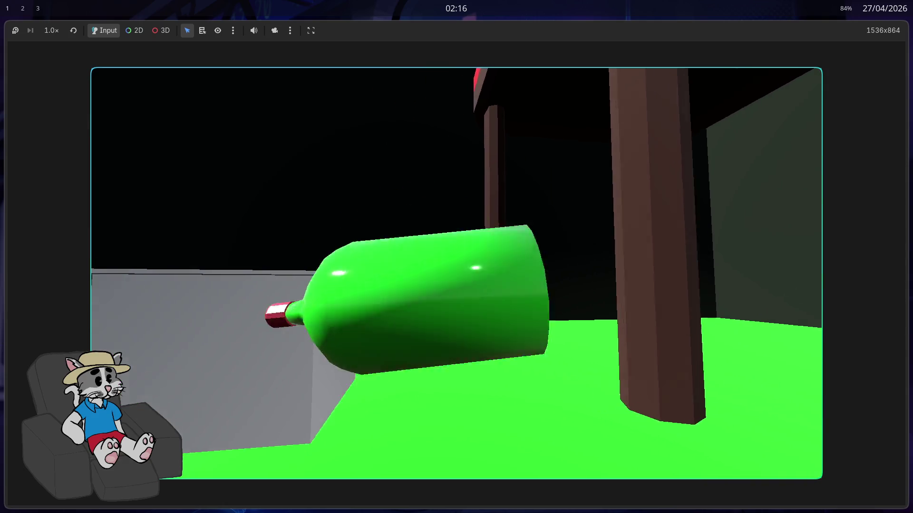
- Chase the bottle toward the wall and open field, then stop the game with F8
key("w")
key("a")
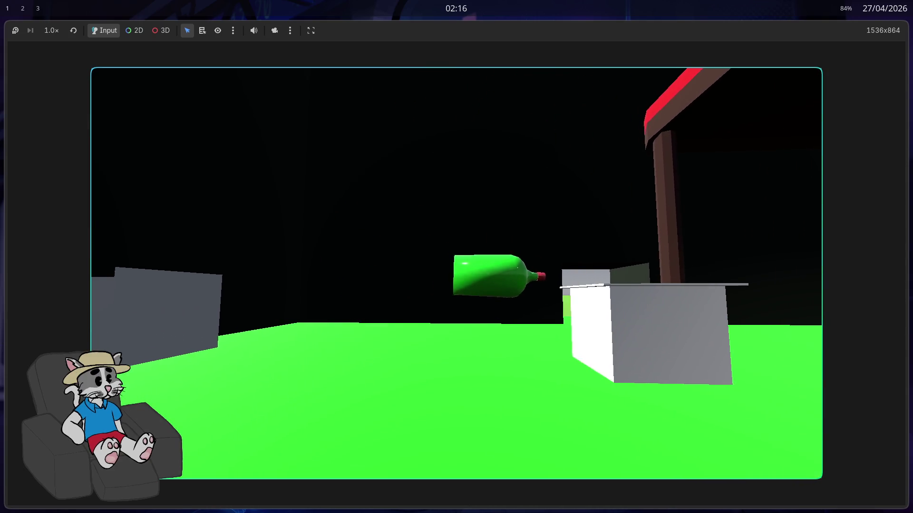
key("w")
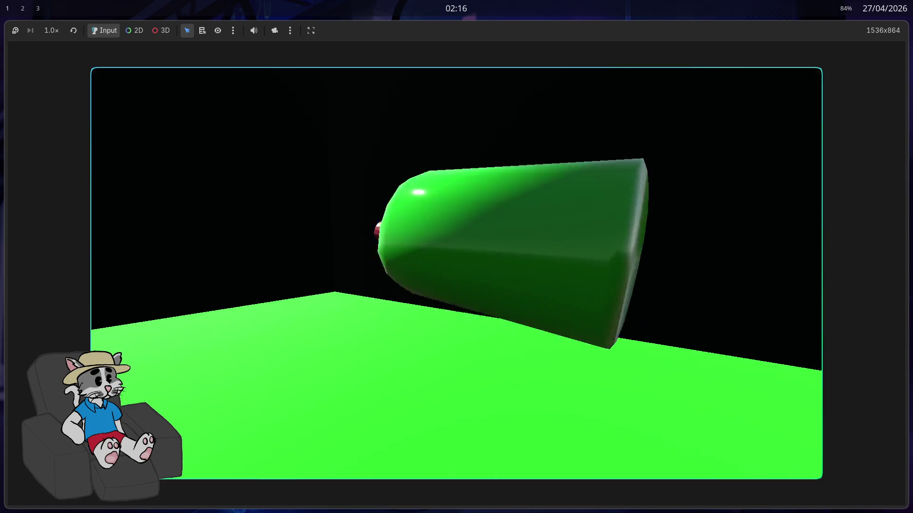
key("w")
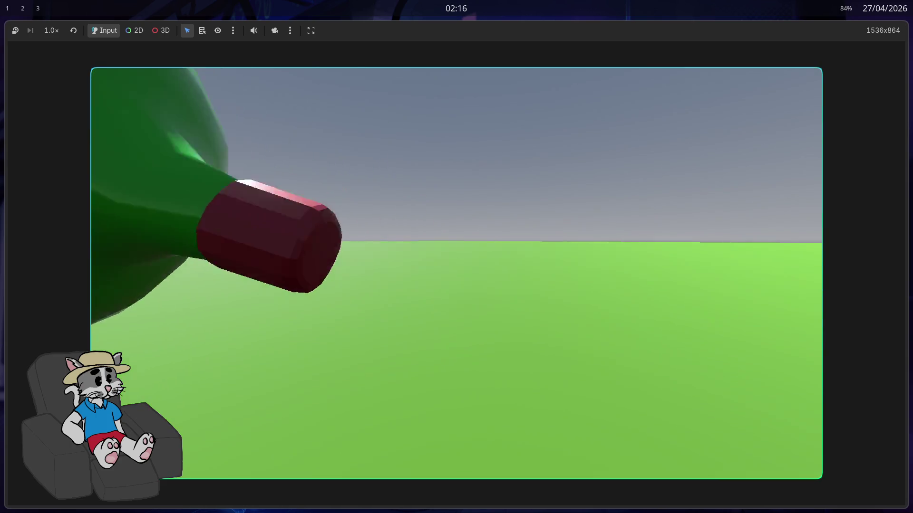
key("w")
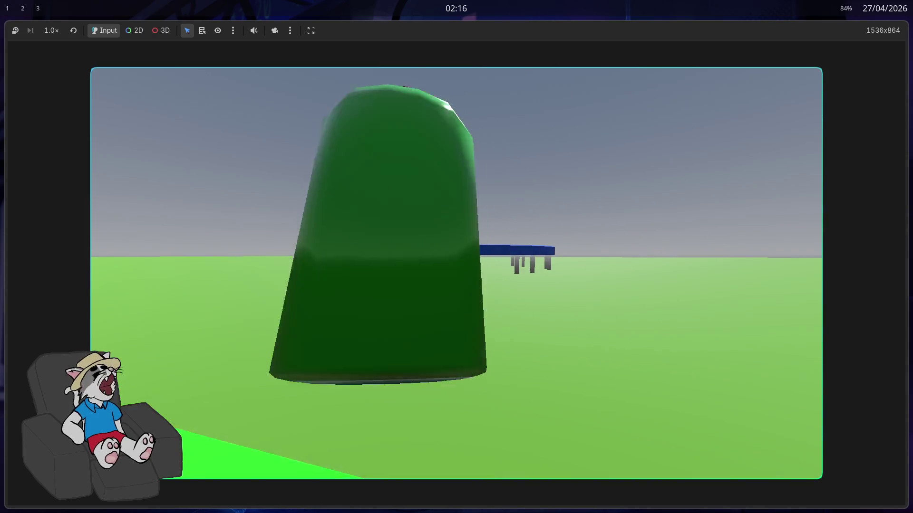
key("w")
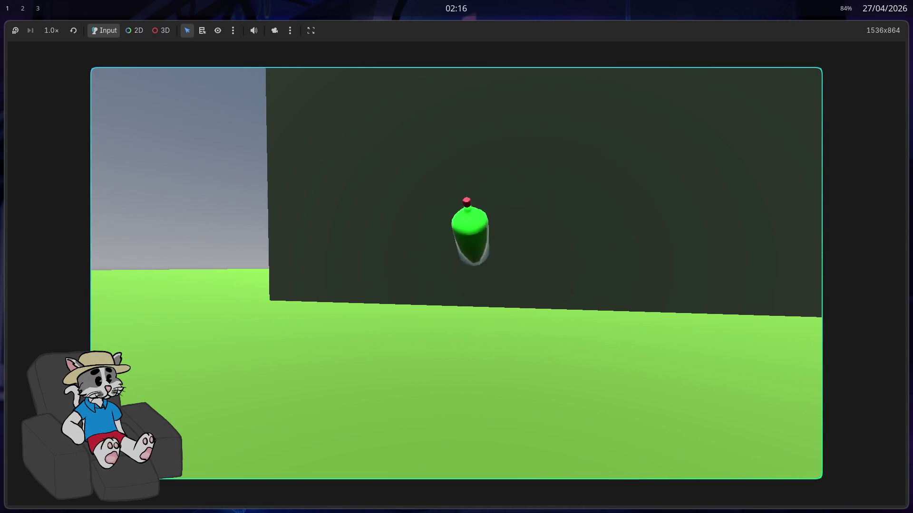
key("w")
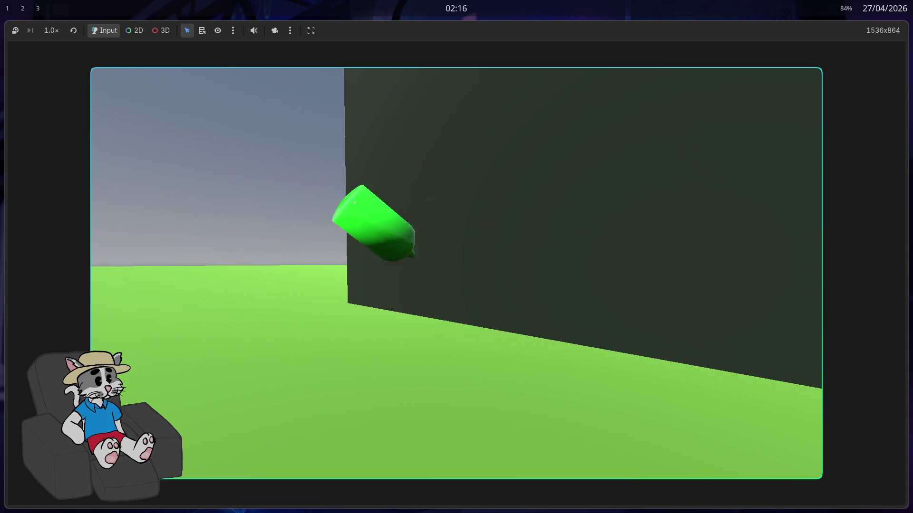
key("w")
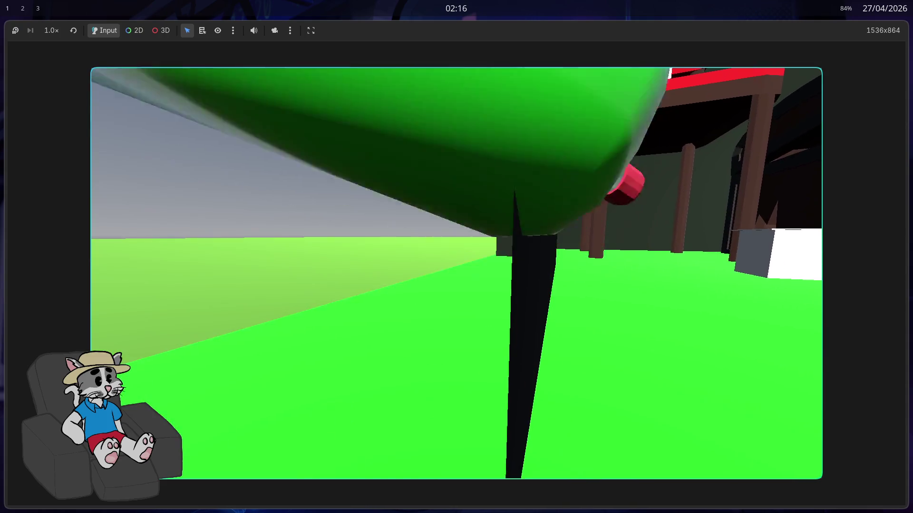
key("w")
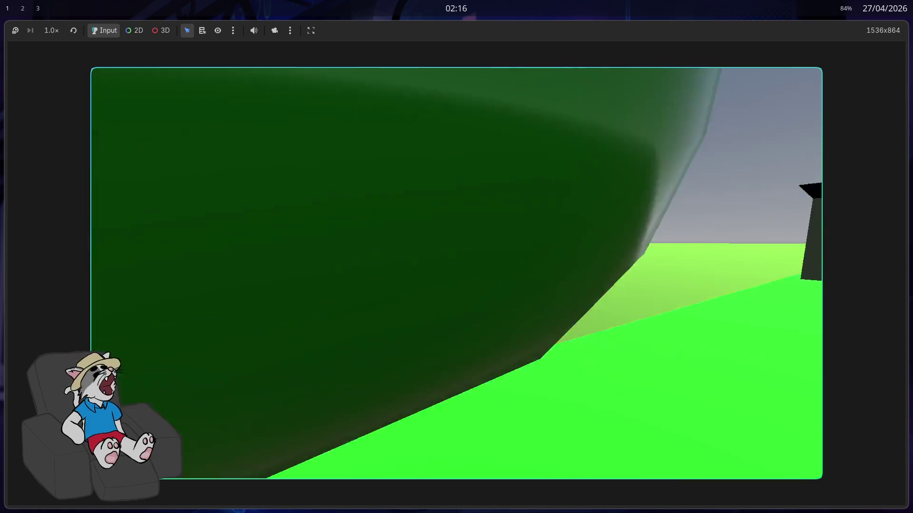
key("w")
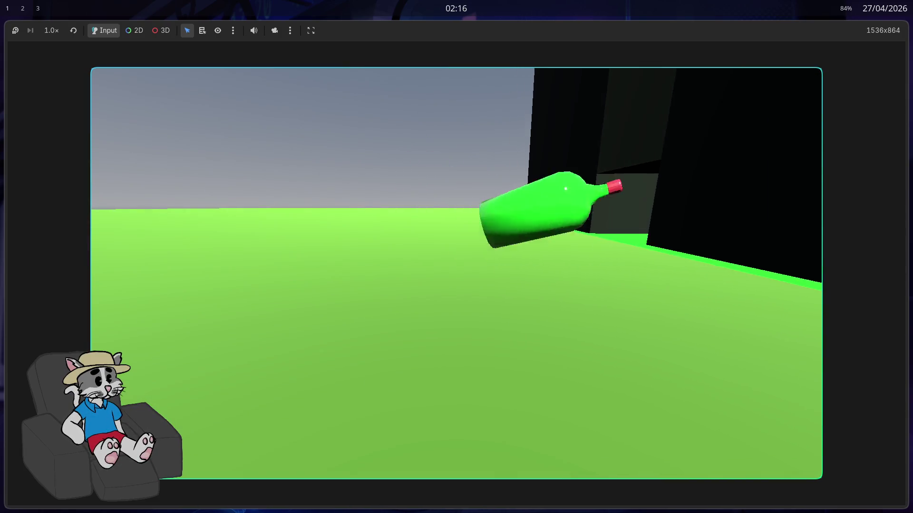
key("w")
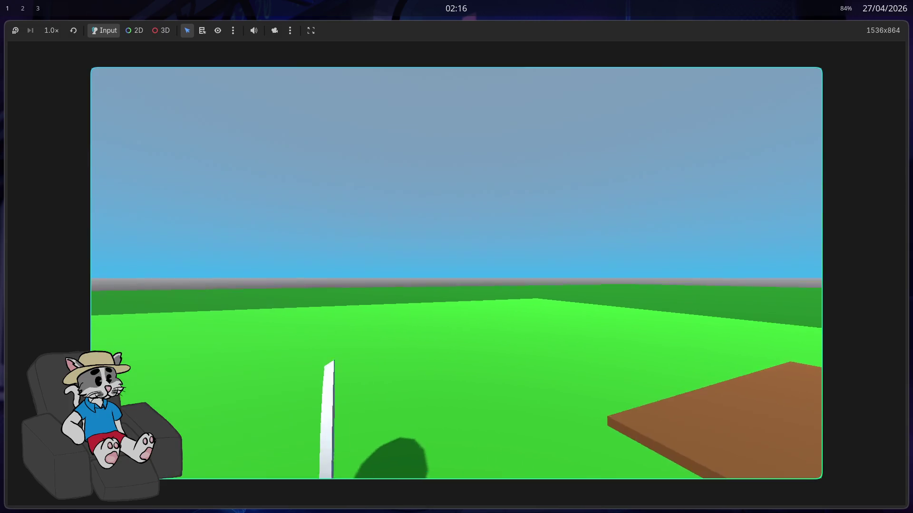
key("F8")
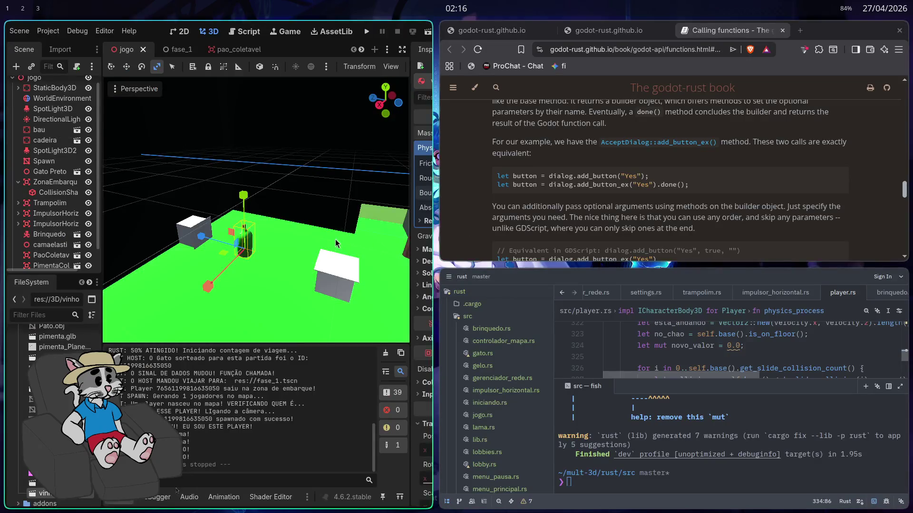
- Maximize the editor and inspect vinho's physics material, mass distribution and deactivation settings
key("super+f")
left_click(702, 200)
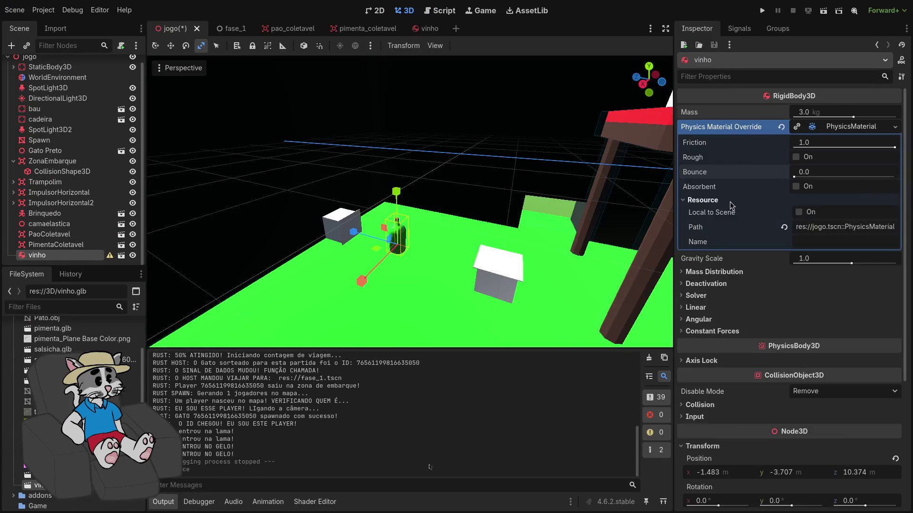
left_click(702, 200)
left_click(708, 229)
left_click(708, 230)
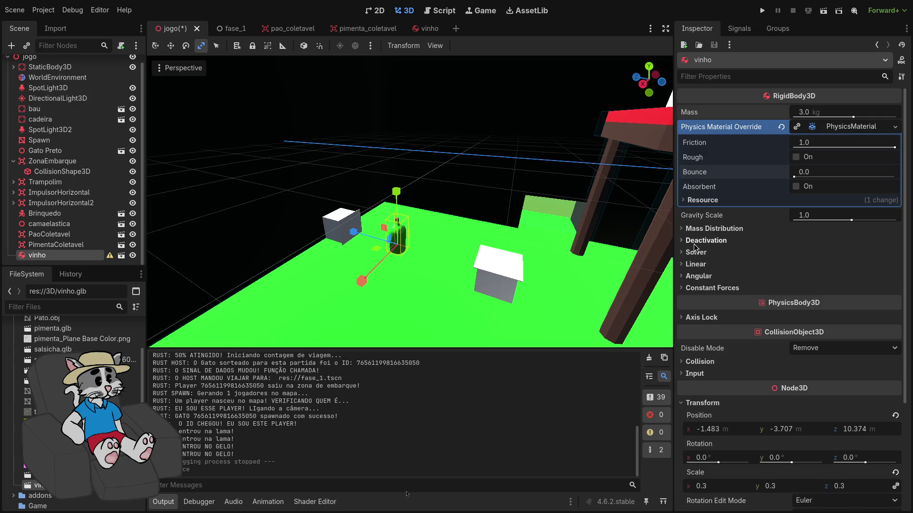
left_click(706, 240)
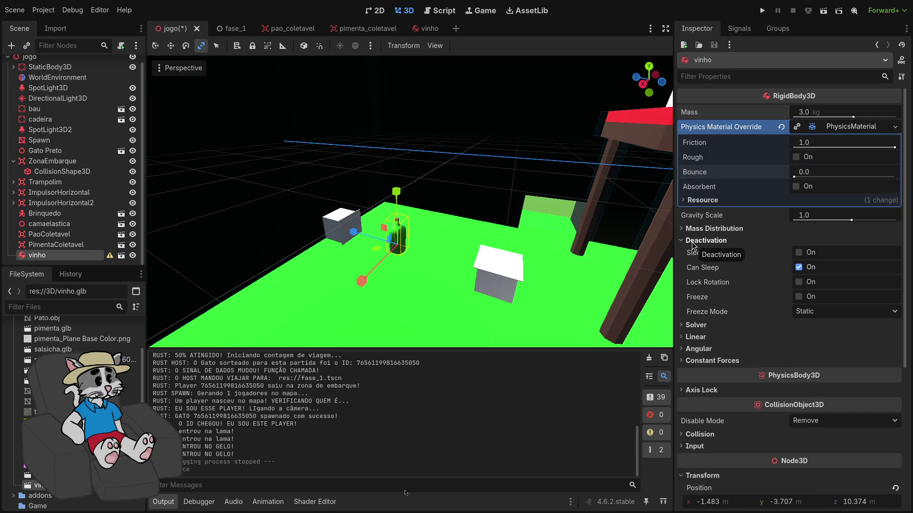
left_click(698, 241)
left_click(710, 229)
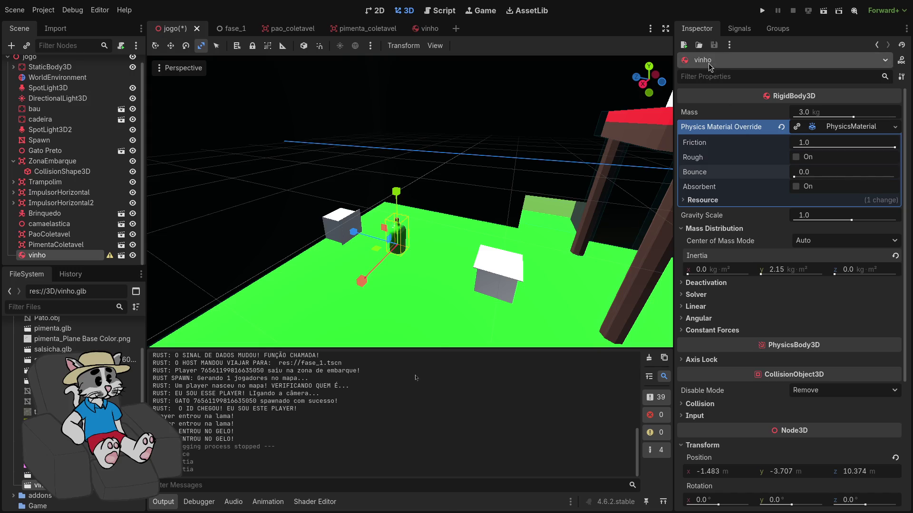
left_click(762, 11)
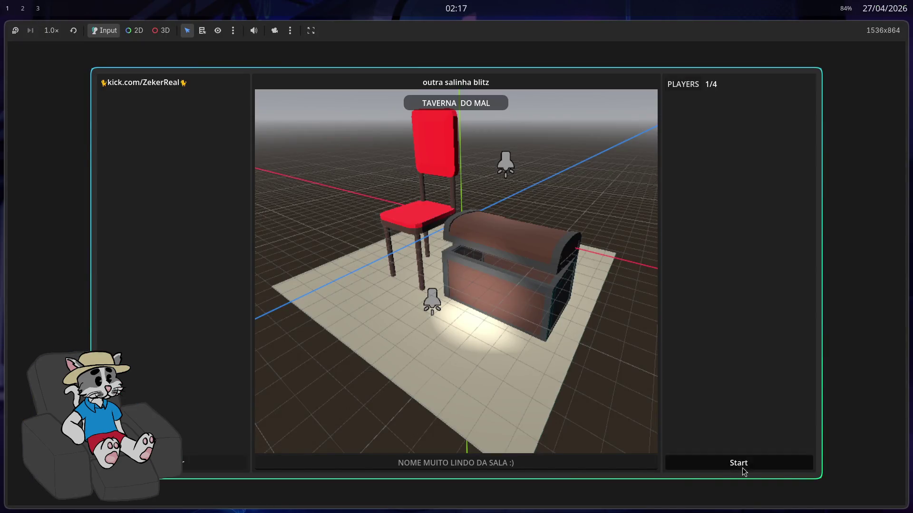
left_click(743, 468)
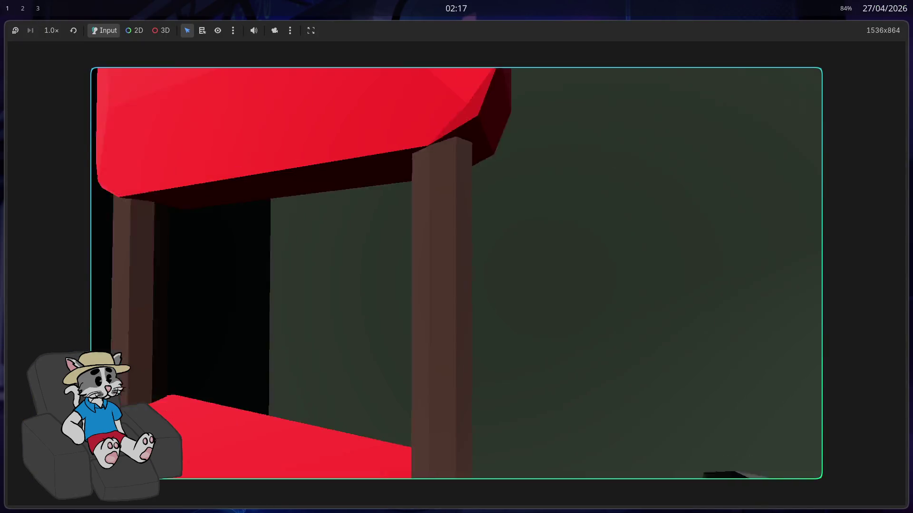
key("w")
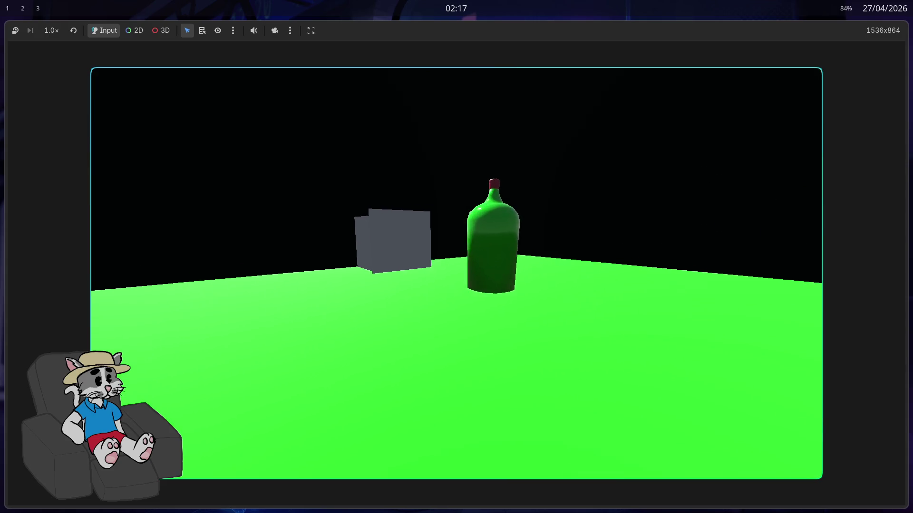
key("s")
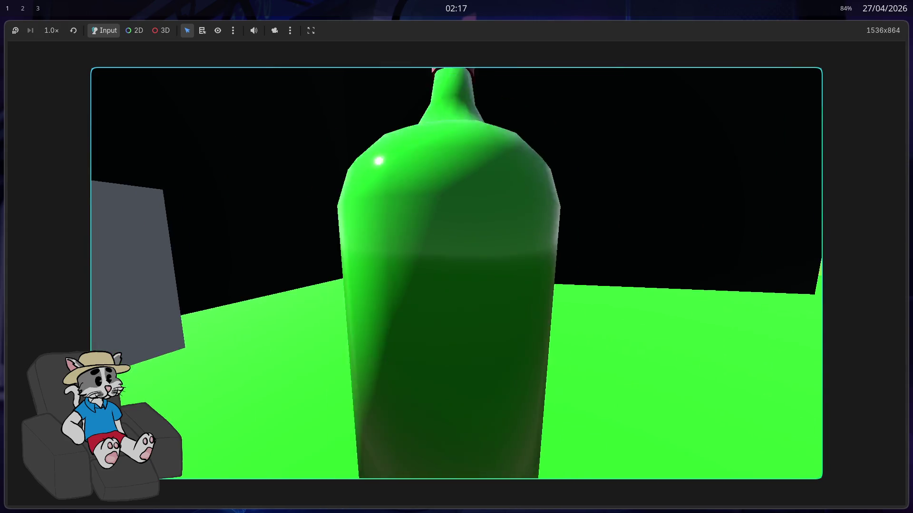
key("w")
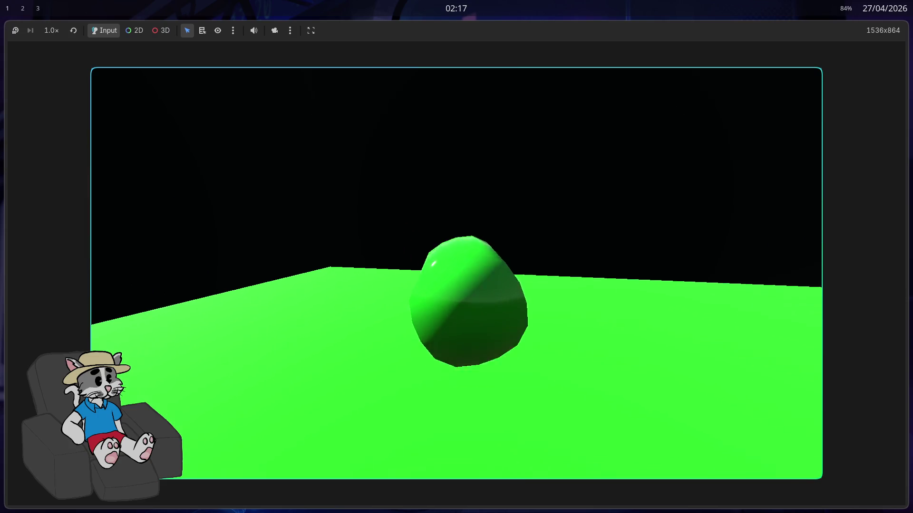
key("w")
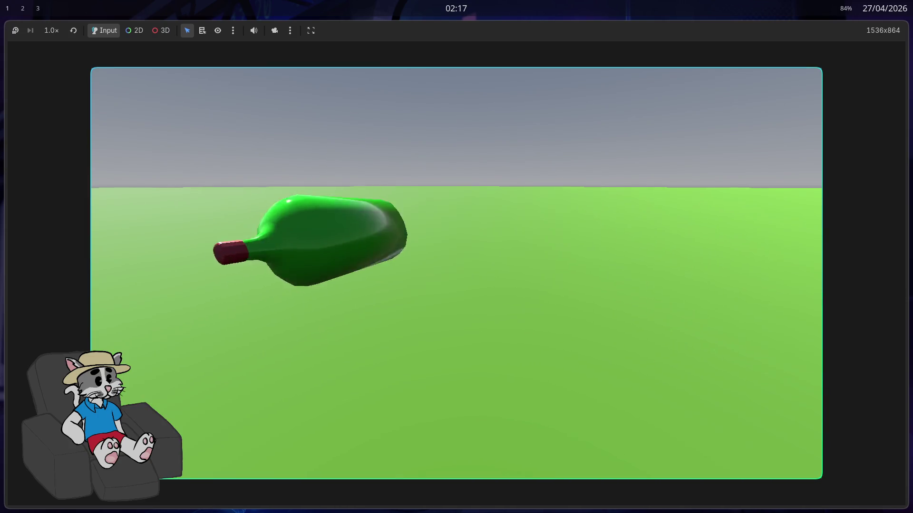
key("F8")
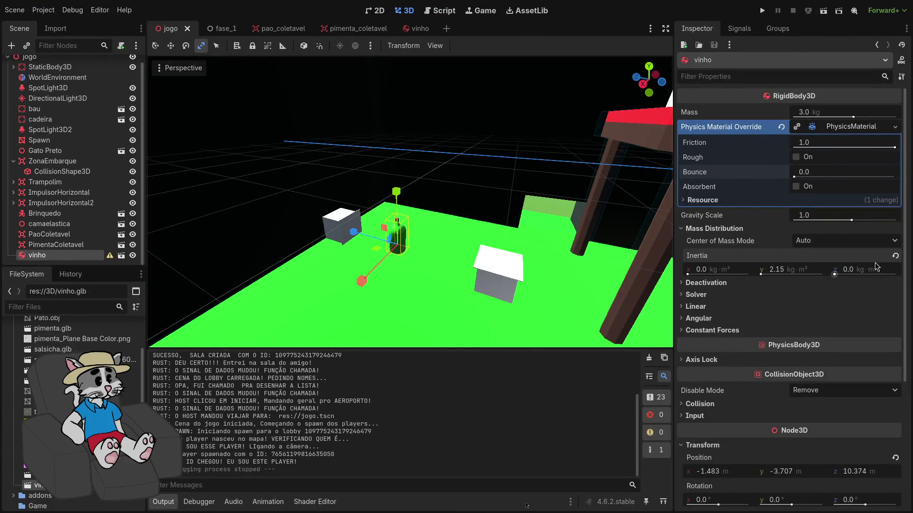
- Switch vinho's center of mass mode to Custom and run the game
mouse_move(897, 260)
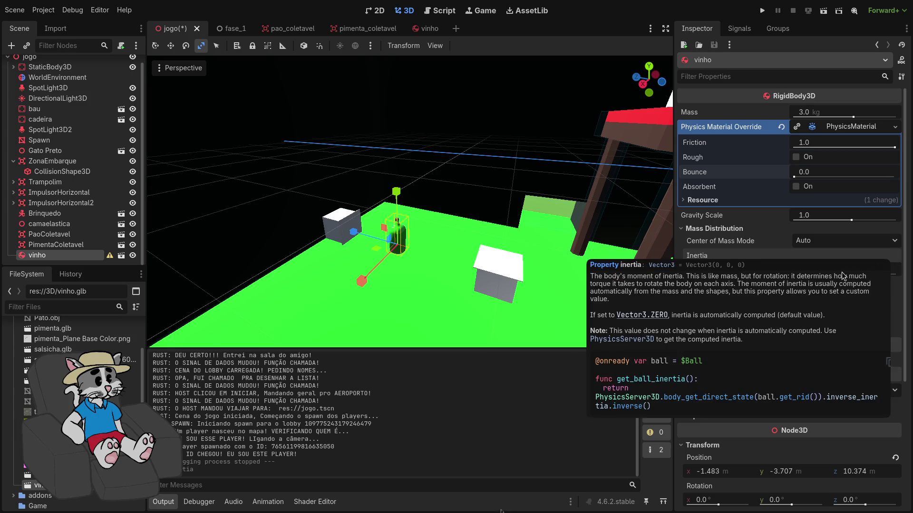
left_click(805, 268)
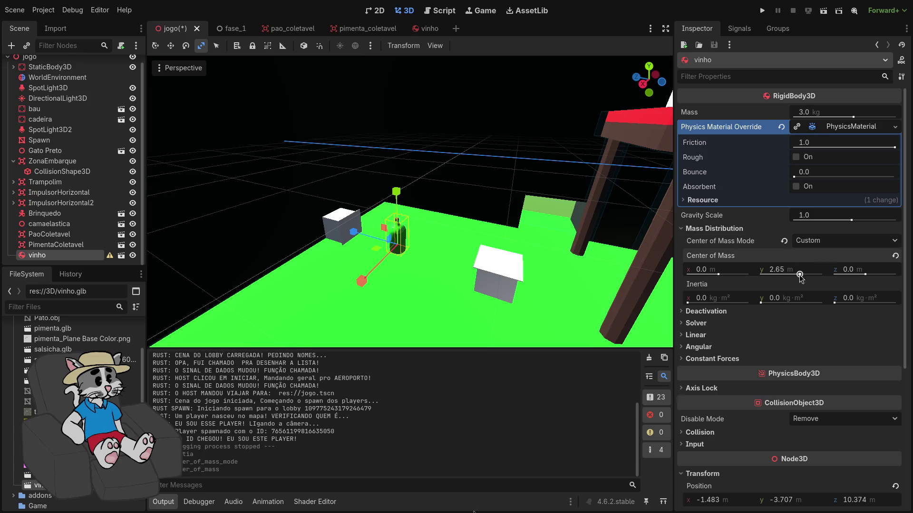
left_click(762, 10)
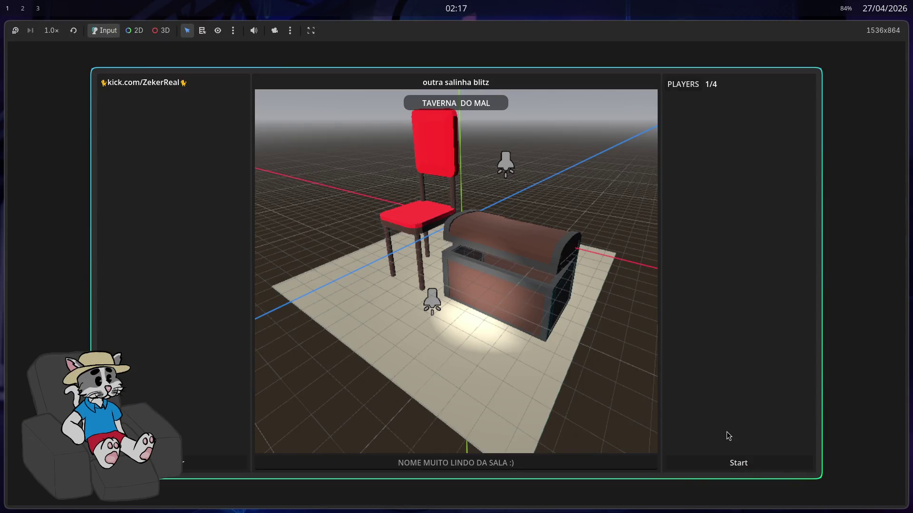
- Start the hosted match, walk up to the green bottle, and stop the game with F8
left_click(730, 462)
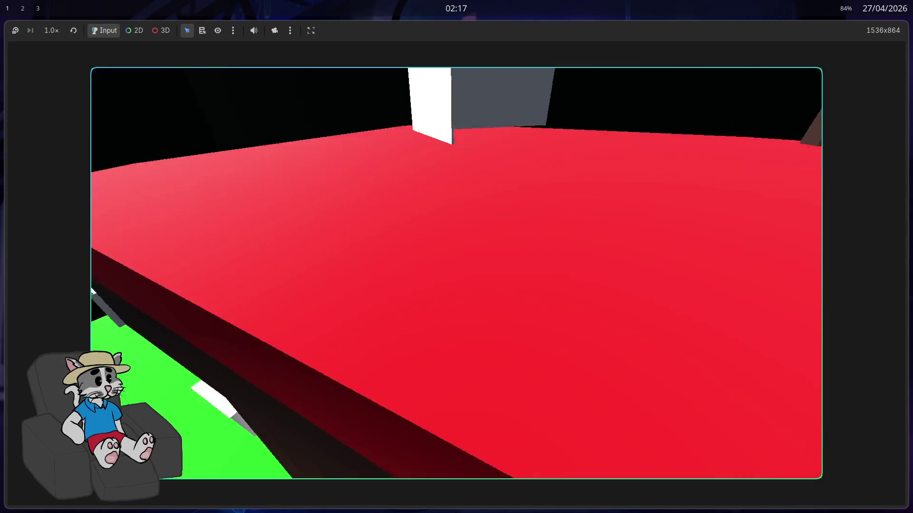
key("w")
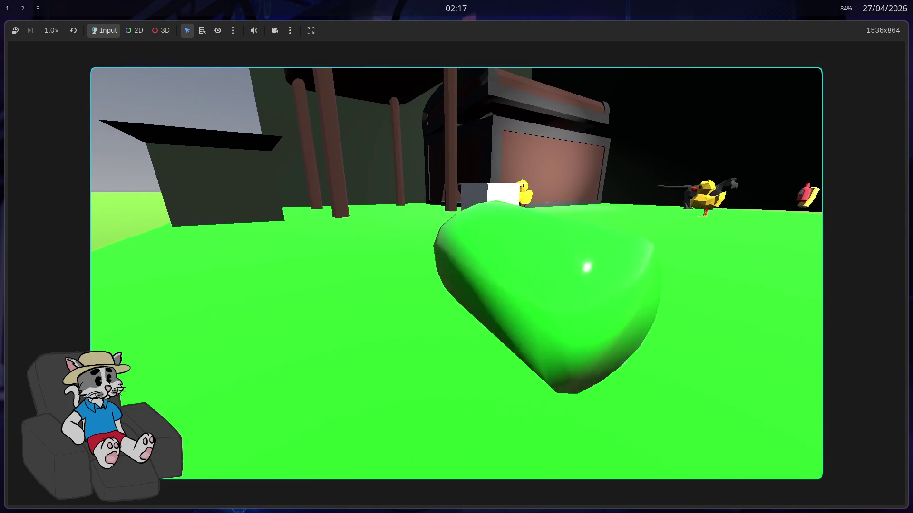
key("F8")
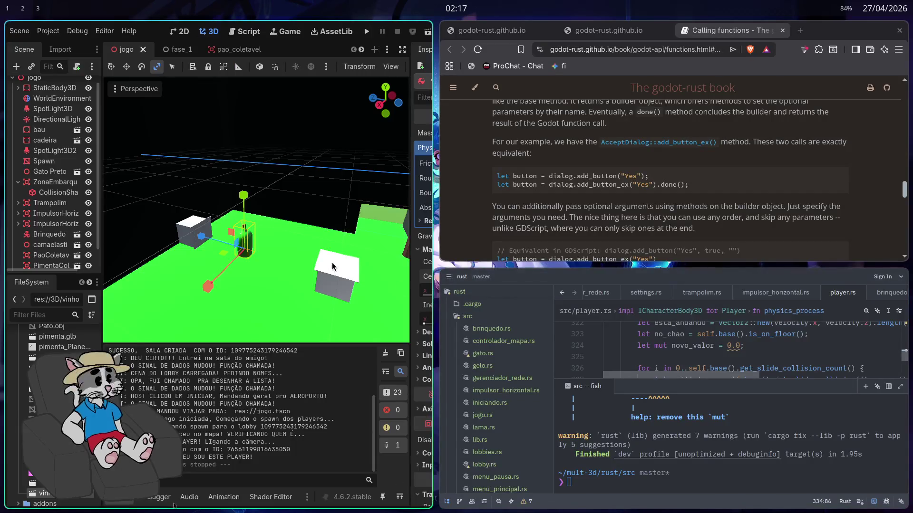
- Clear vinho's physics material override, set its center of mass y to −3.51, and run the game
key("super+f")
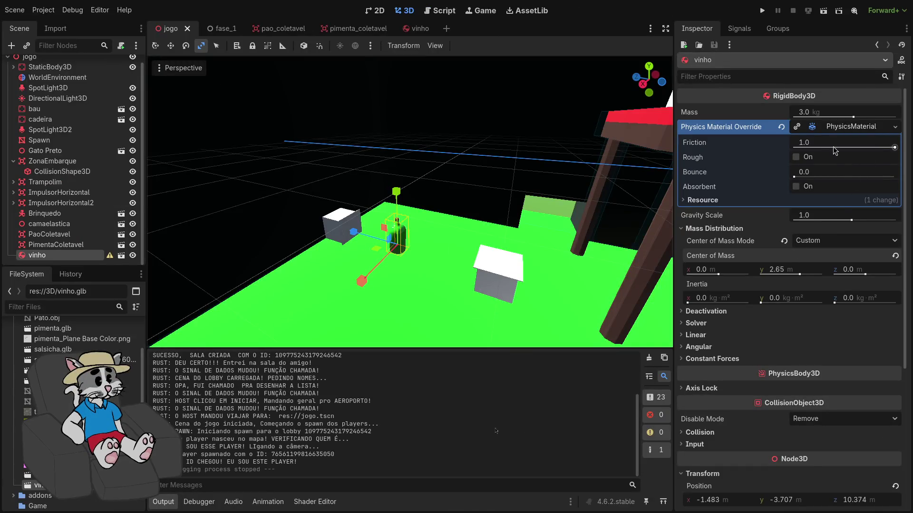
left_click(781, 127)
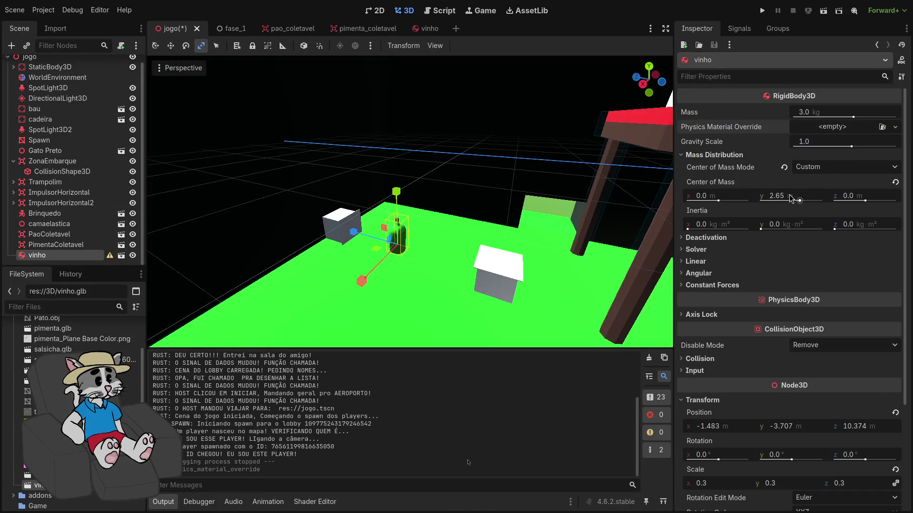
left_click(895, 182)
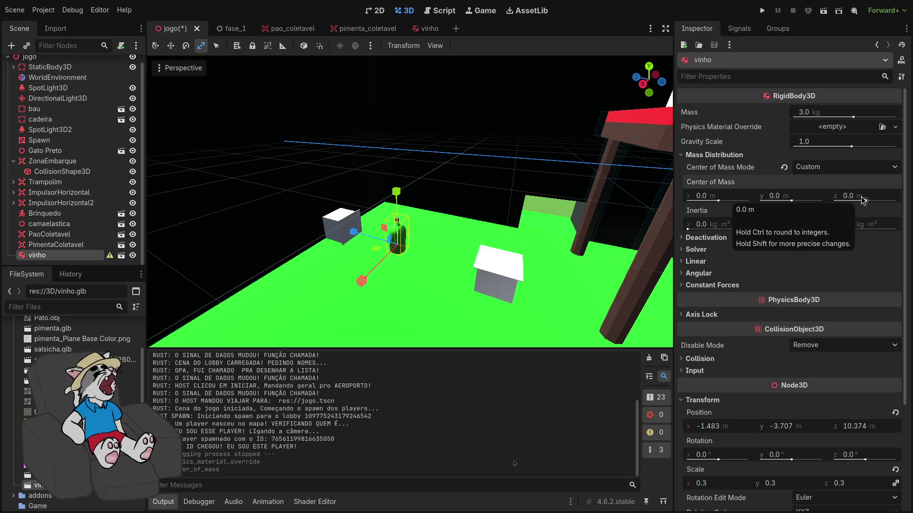
left_click_drag(862, 202, 866, 202)
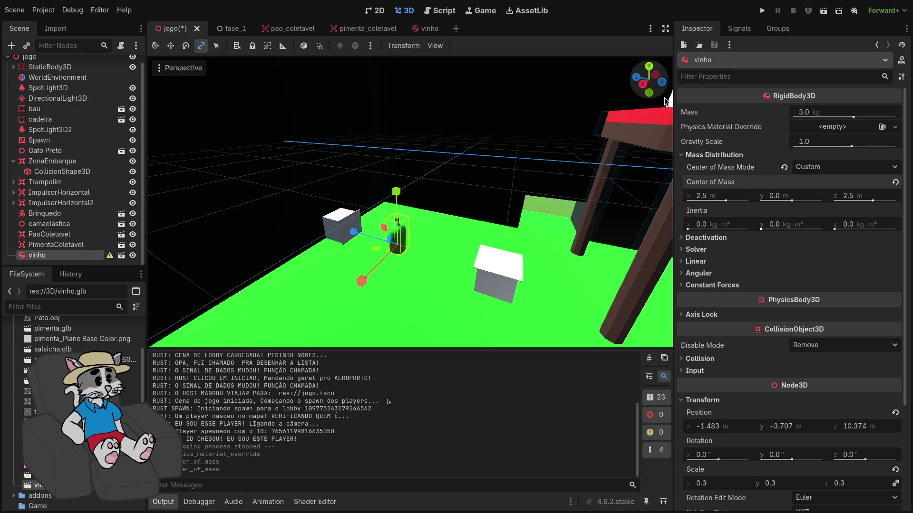
key("ctrl+z")
key("ctrl+z")
left_click(895, 182)
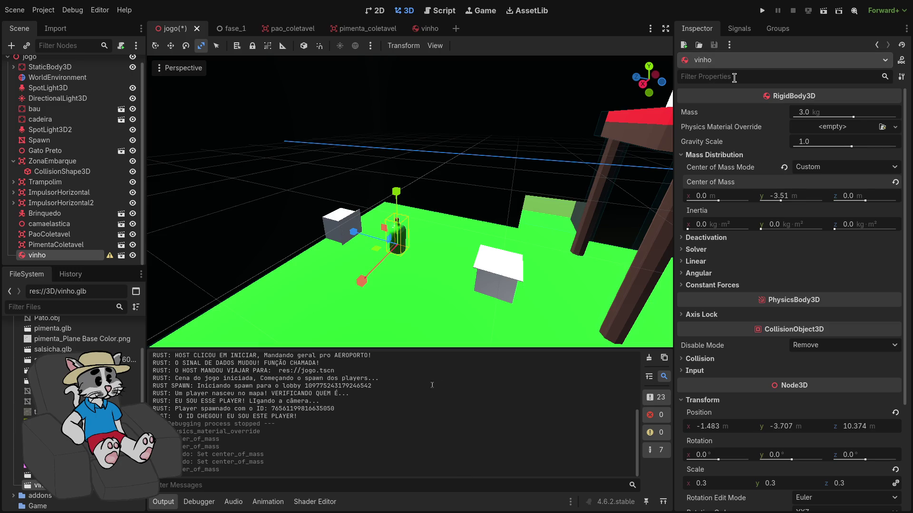
left_click(760, 12)
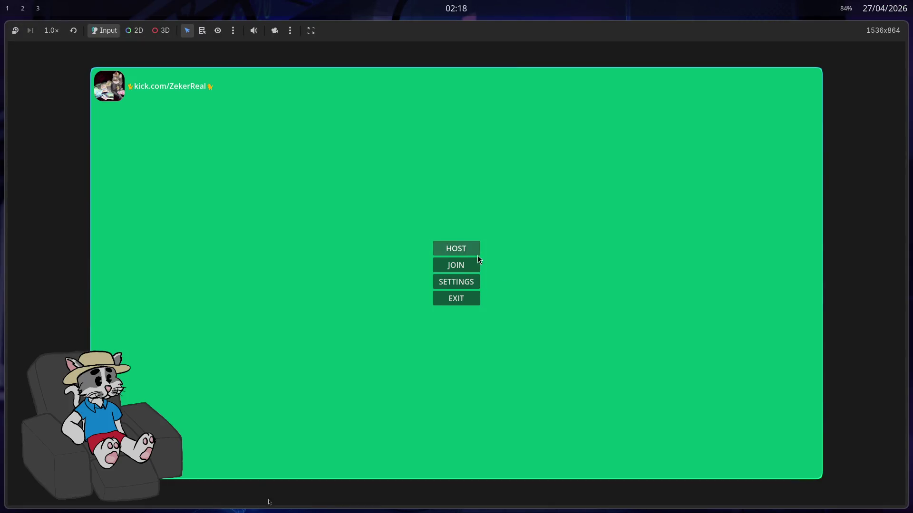
- Host and start a match, then shove the bottle repeatedly to watch it rock upright
left_click(477, 253)
left_click(733, 462)
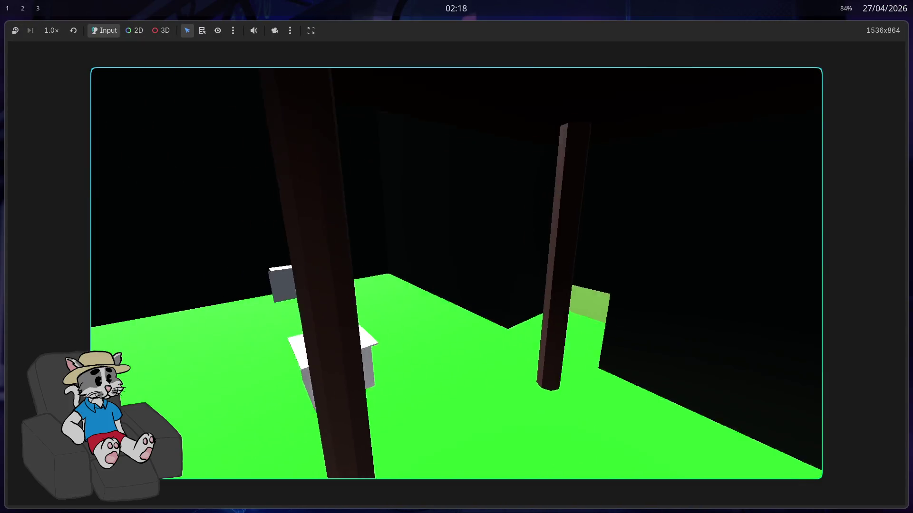
key("w")
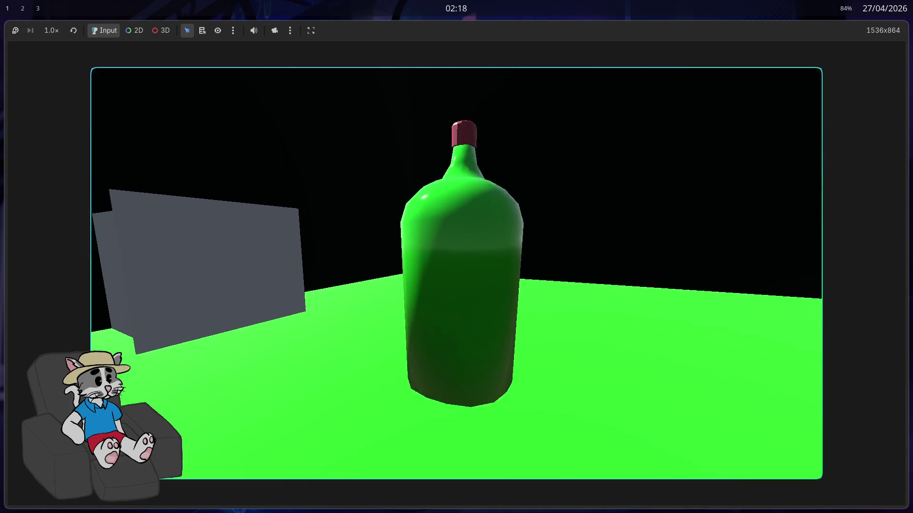
key("w")
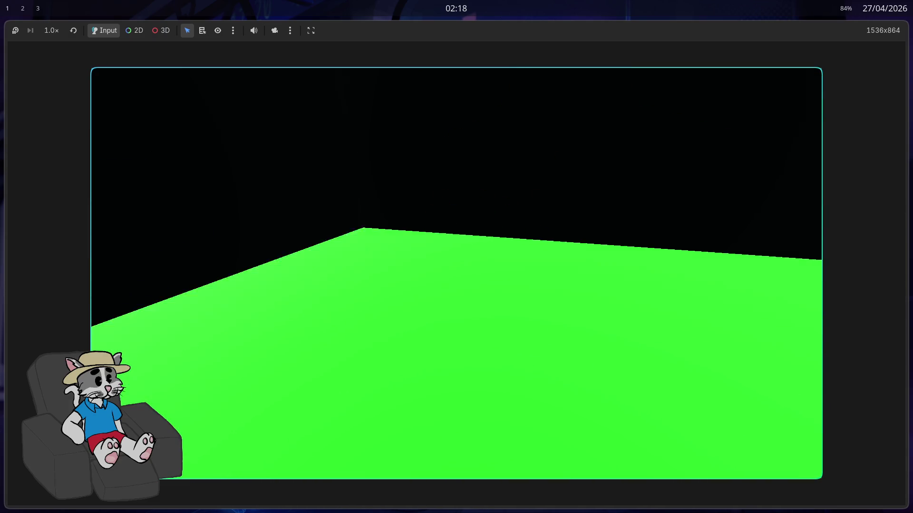
key("w")
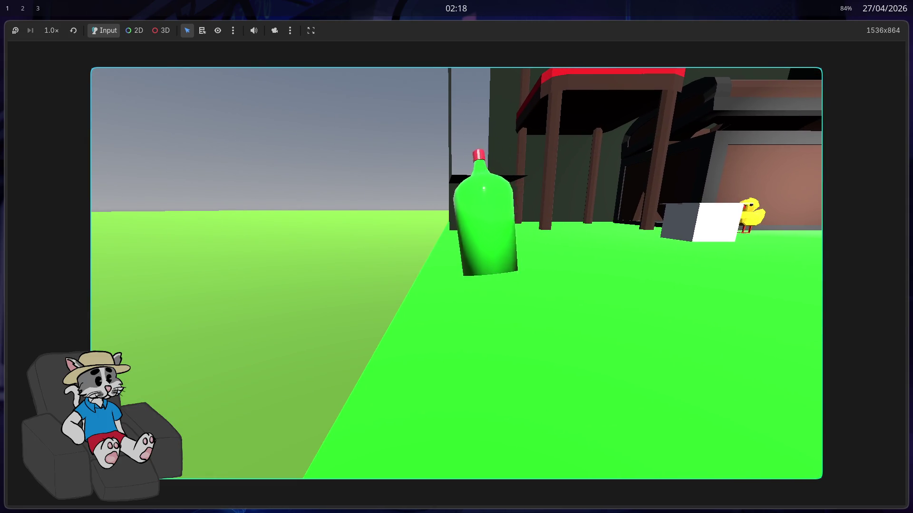
key("w")
key("w")
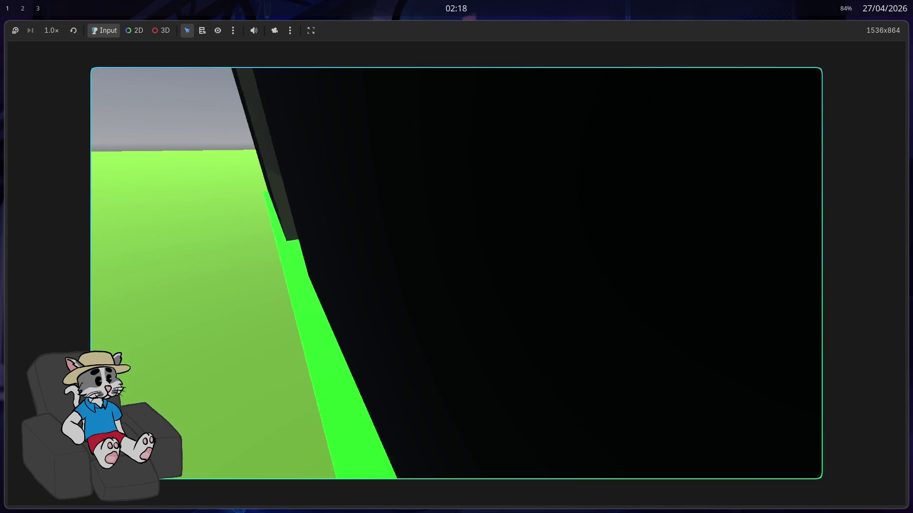
key("w")
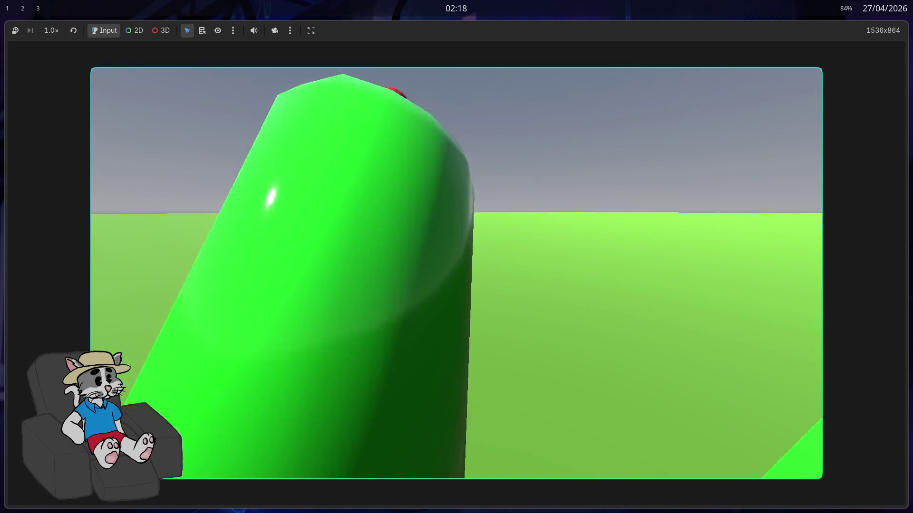
key("w")
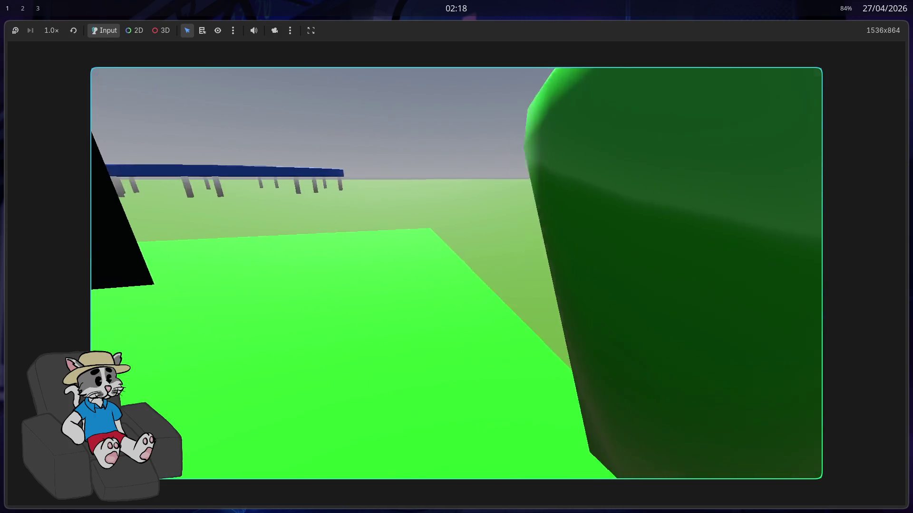
key("w")
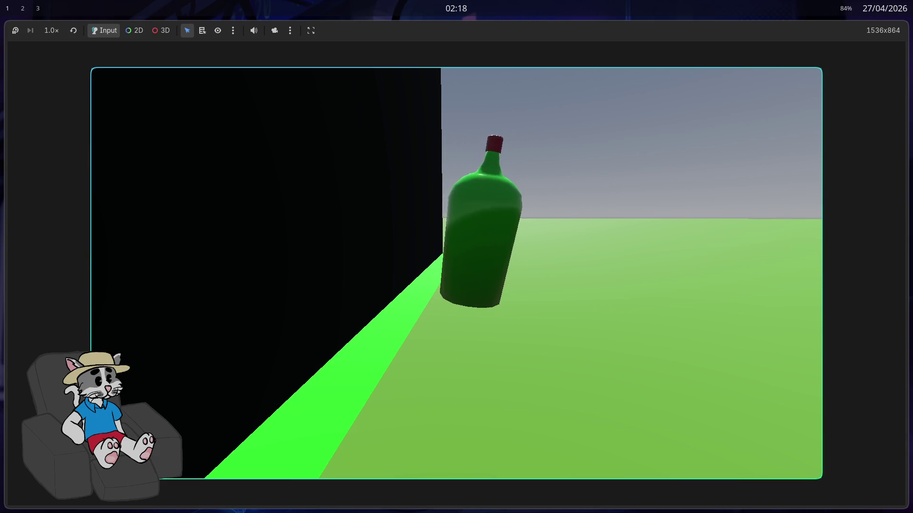
- Walk the player back and forth around the bottle in the running game, then stop it
key("w")
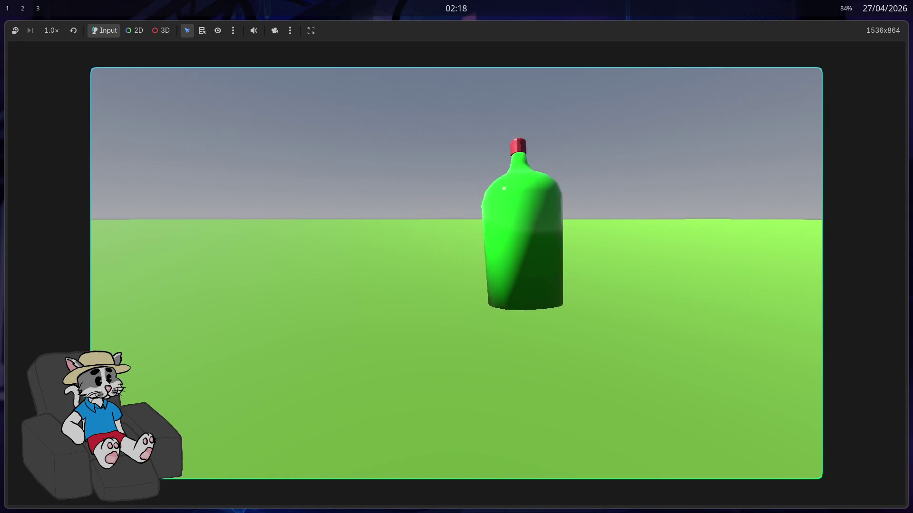
key("s")
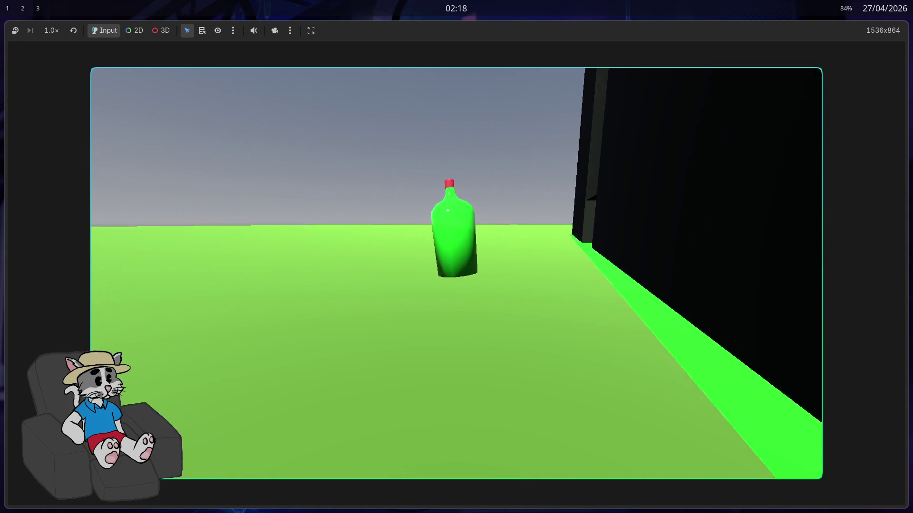
key("w")
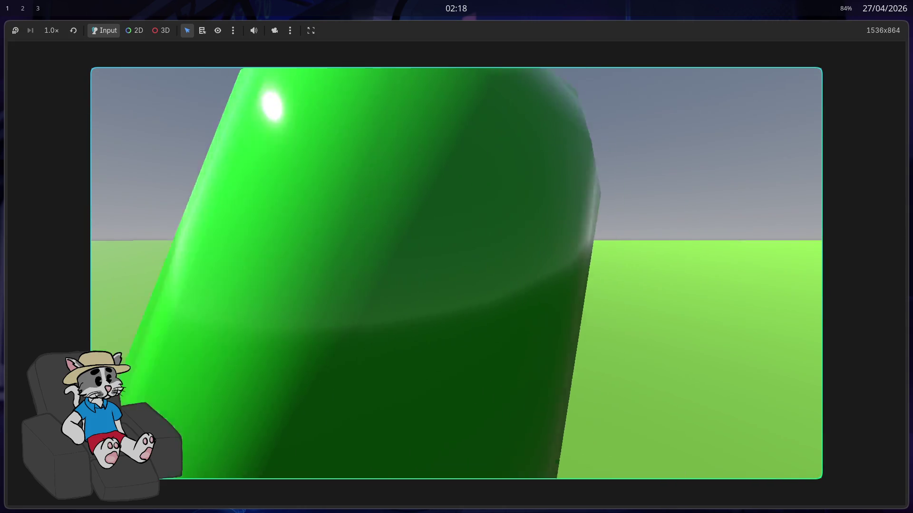
key("s")
key("w")
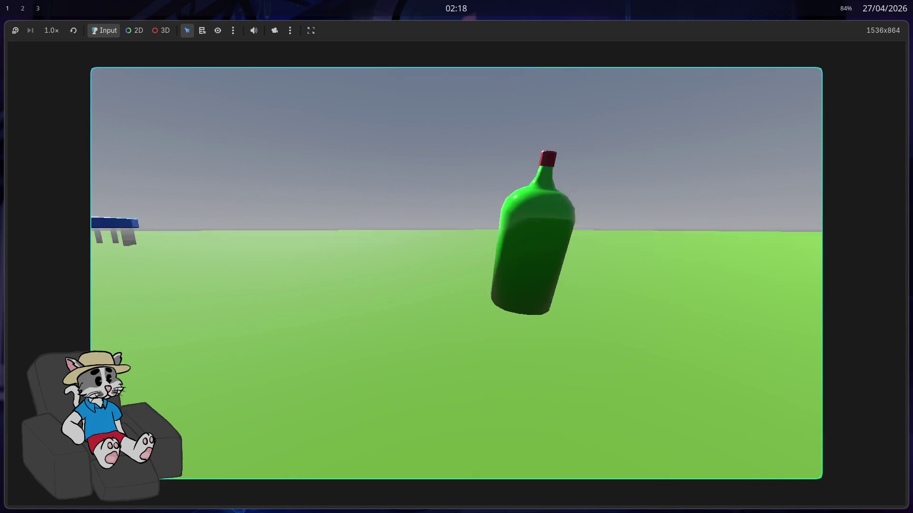
key("F8")
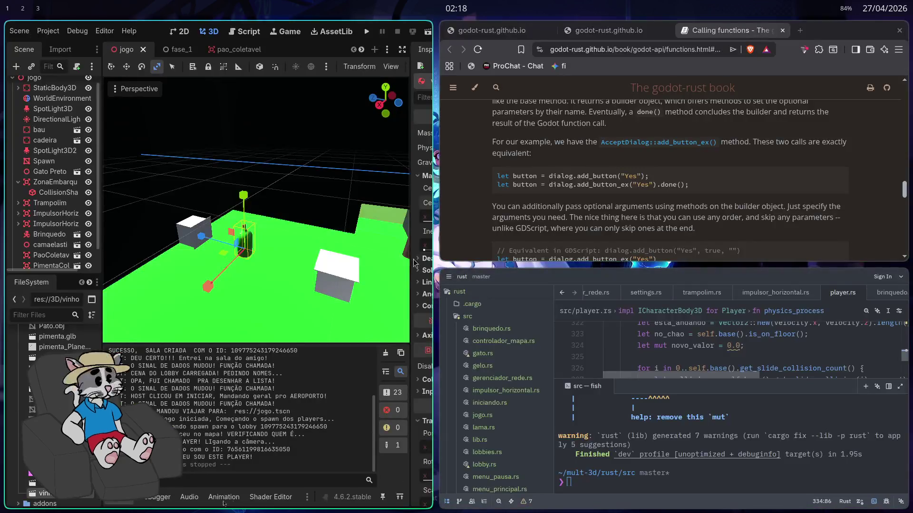
- Reset the centre of mass, try a Z offset in a hosted game, then set Z to 0.46 and relaunch
left_click(895, 182)
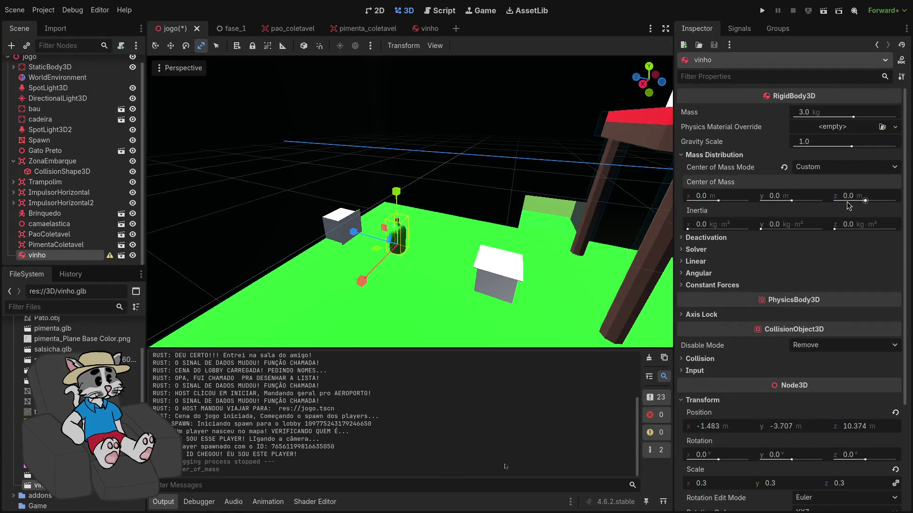
left_click_drag(865, 200, 866, 202)
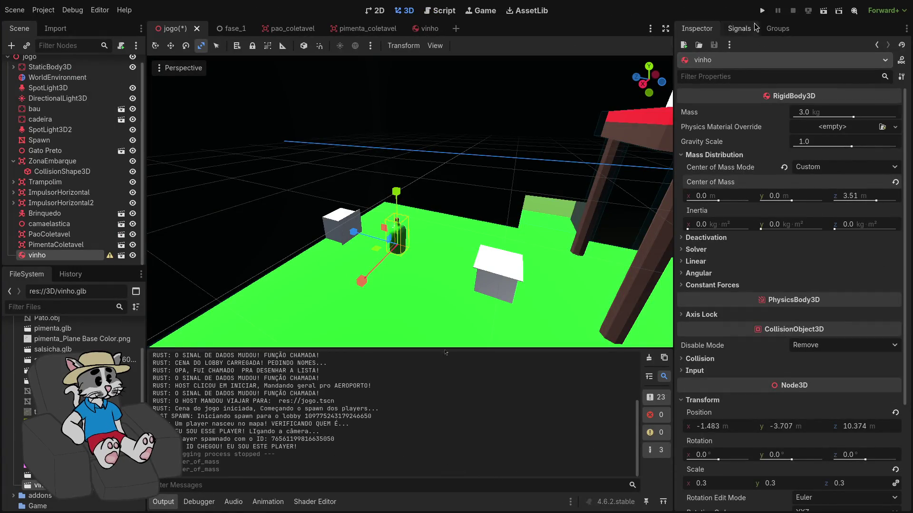
left_click(762, 10)
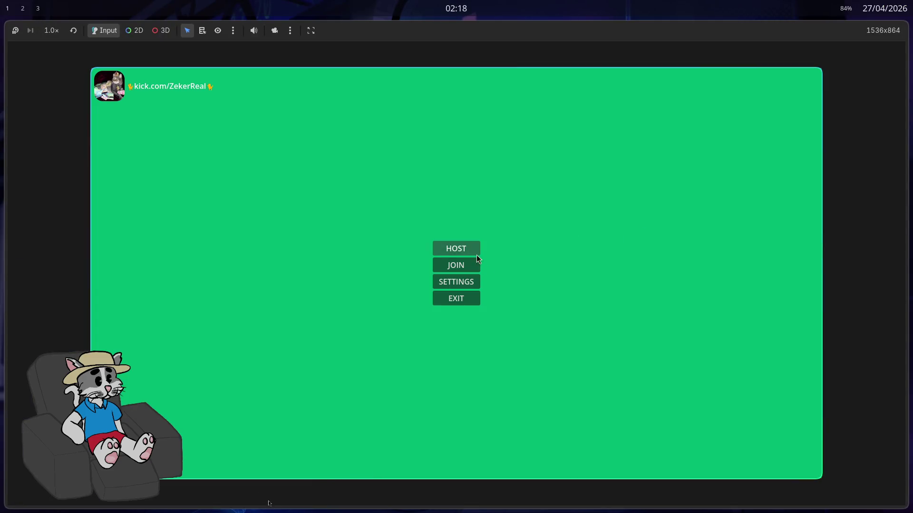
left_click(477, 255)
left_click(685, 462)
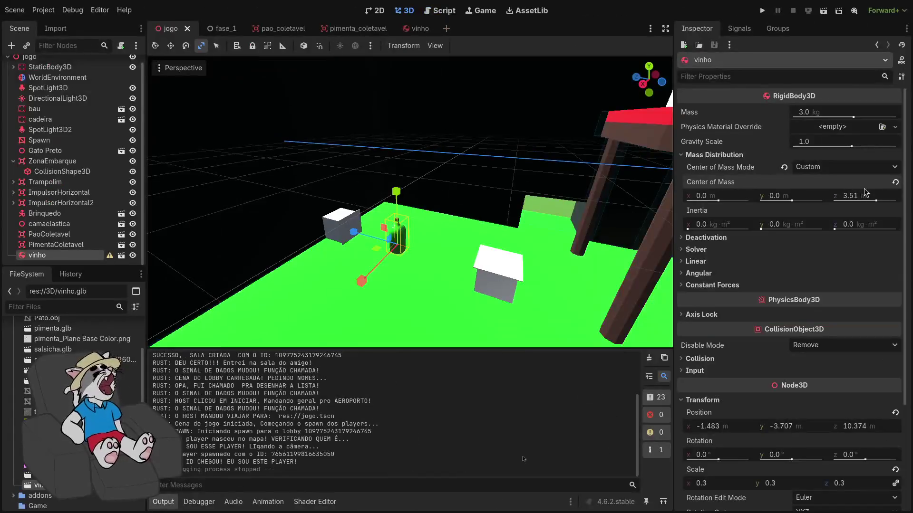
left_click_drag(876, 199, 866, 206)
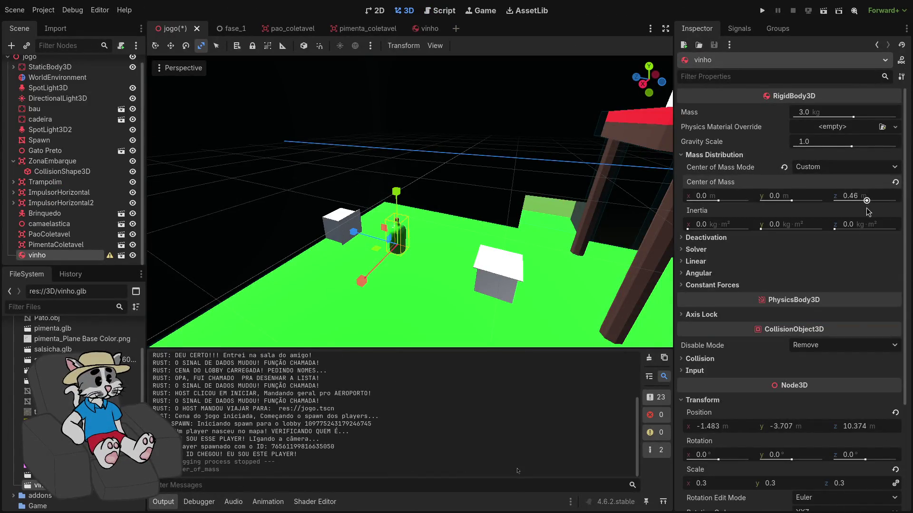
left_click(762, 10)
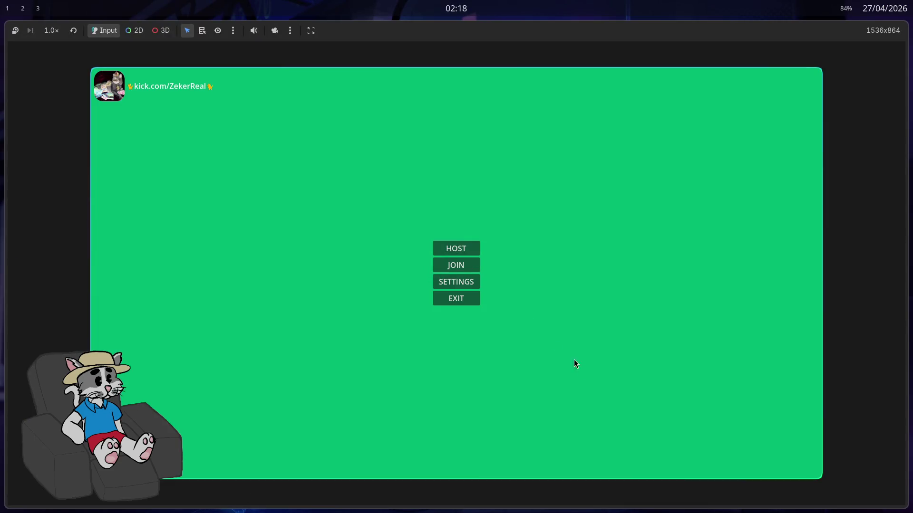
- Host and start a match, circle the 0.46 Z bottle as it topples, then stop the game with F8
left_click(456, 248)
left_click(708, 457)
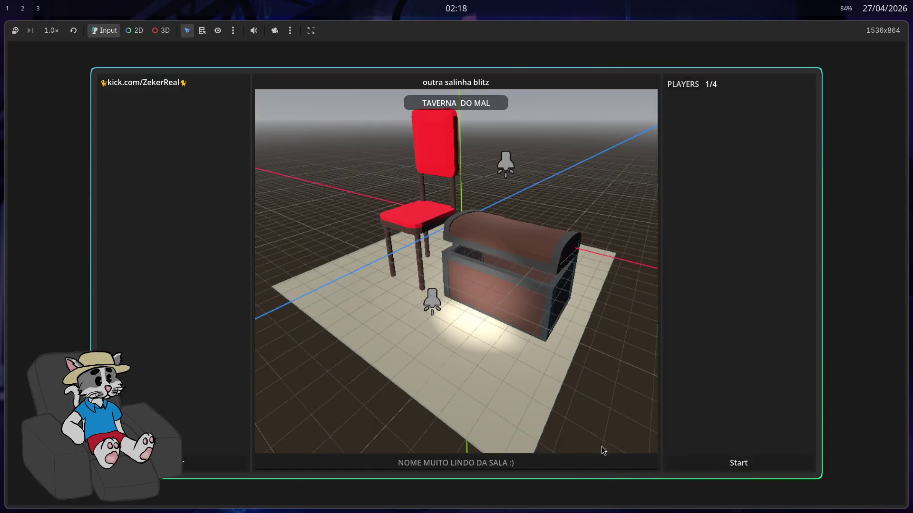
key("w")
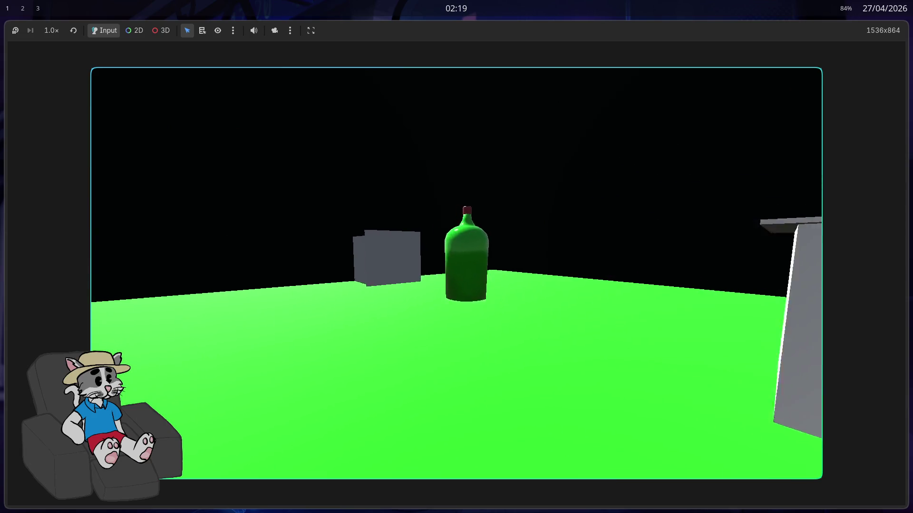
key("s")
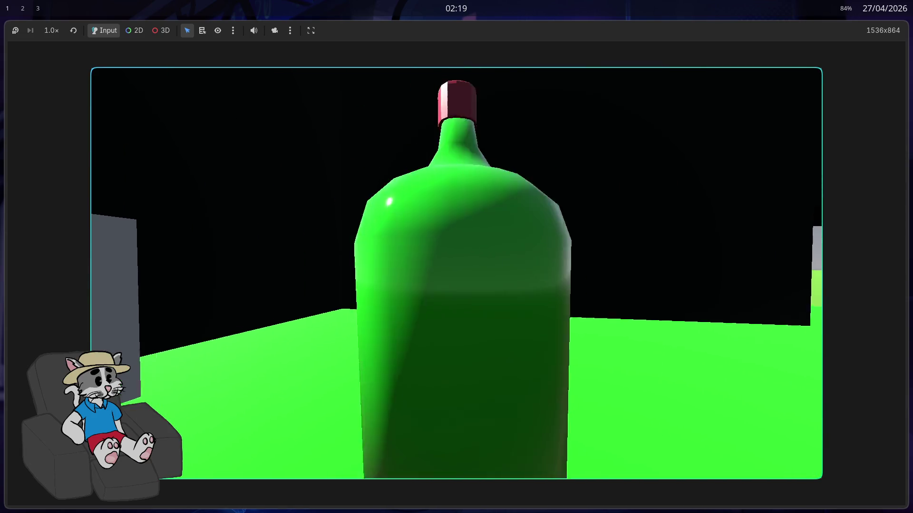
key("a")
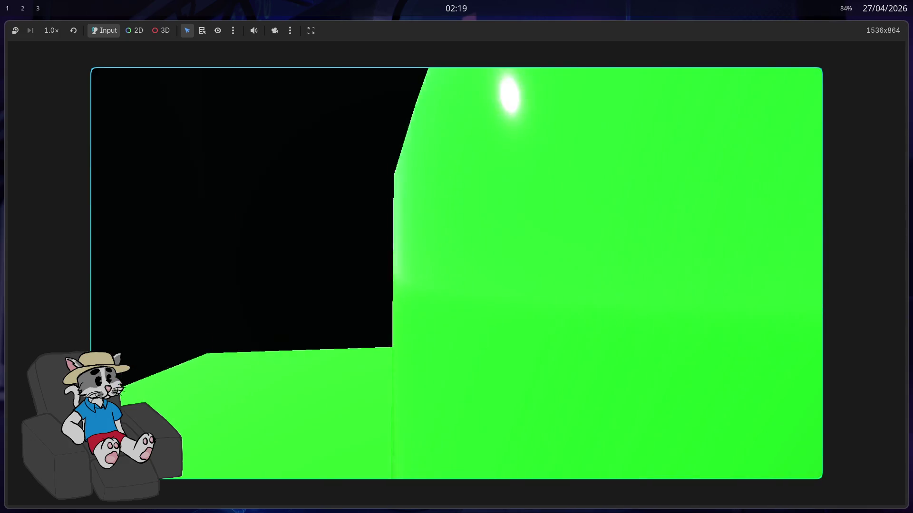
key("w")
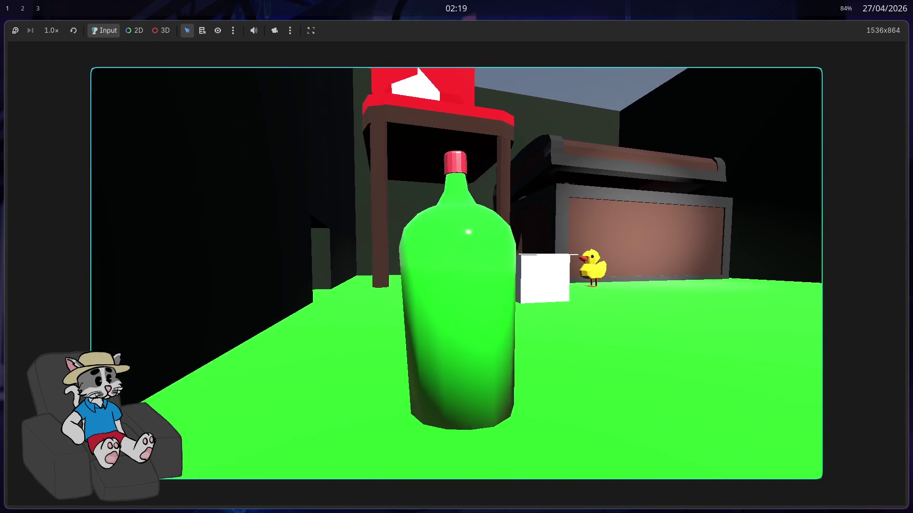
key("w")
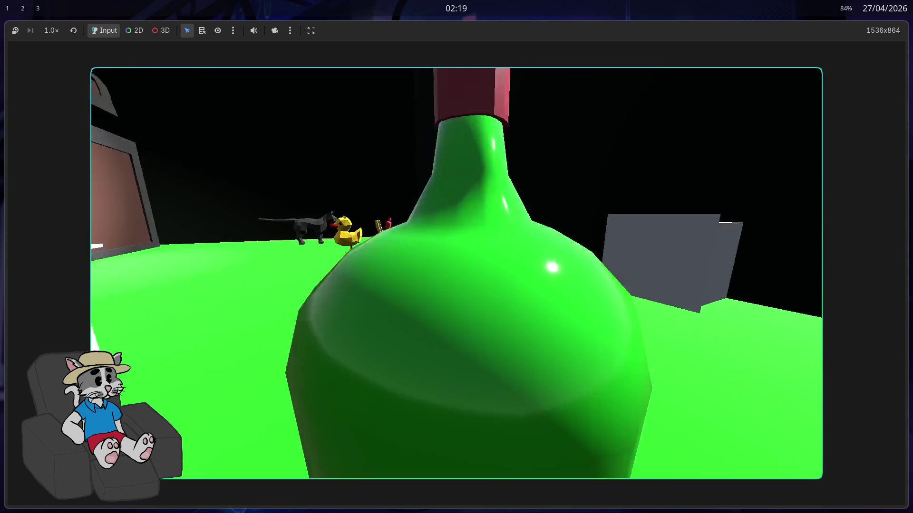
key("s")
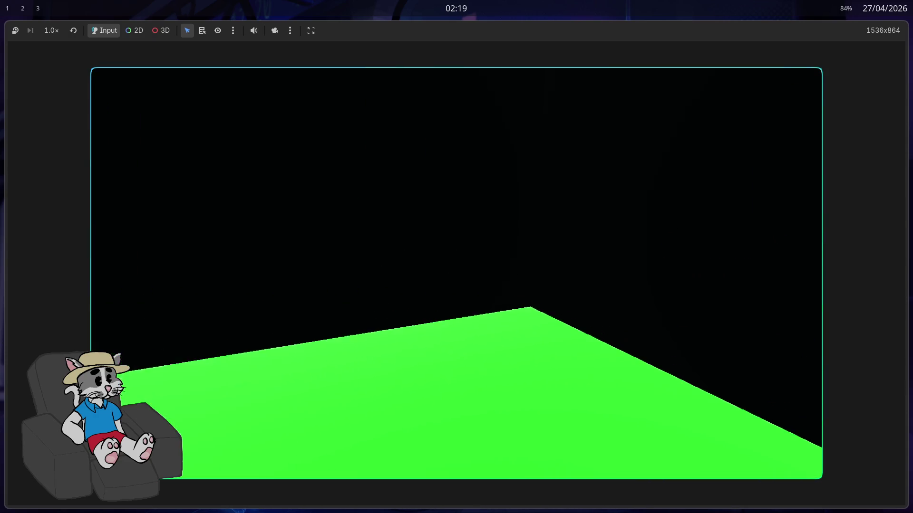
key("w")
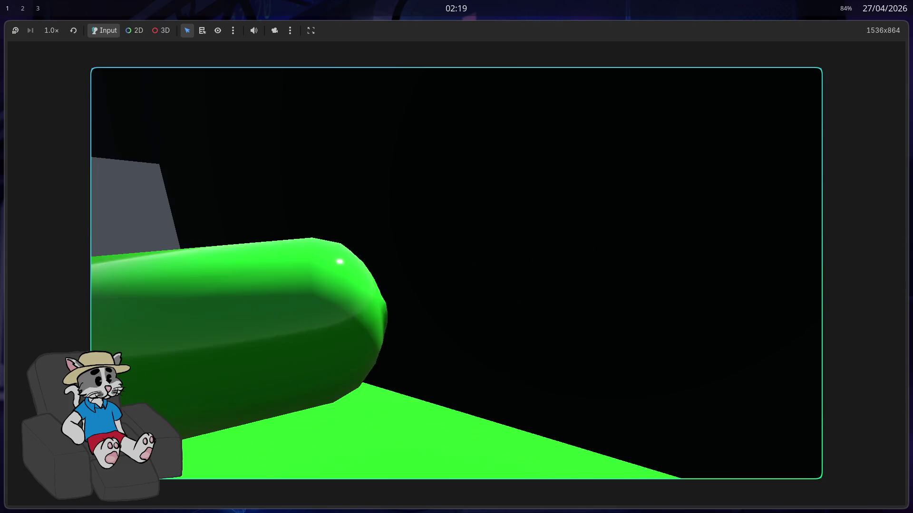
key("s")
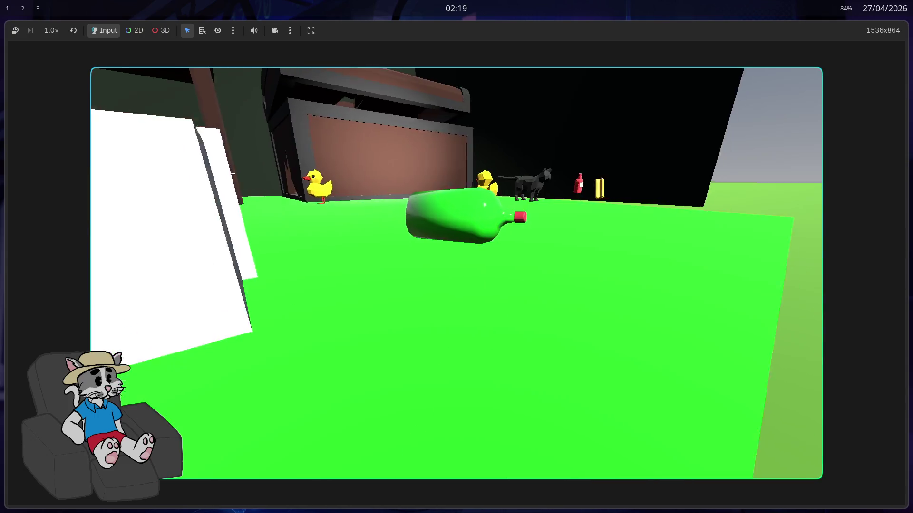
key("F8")
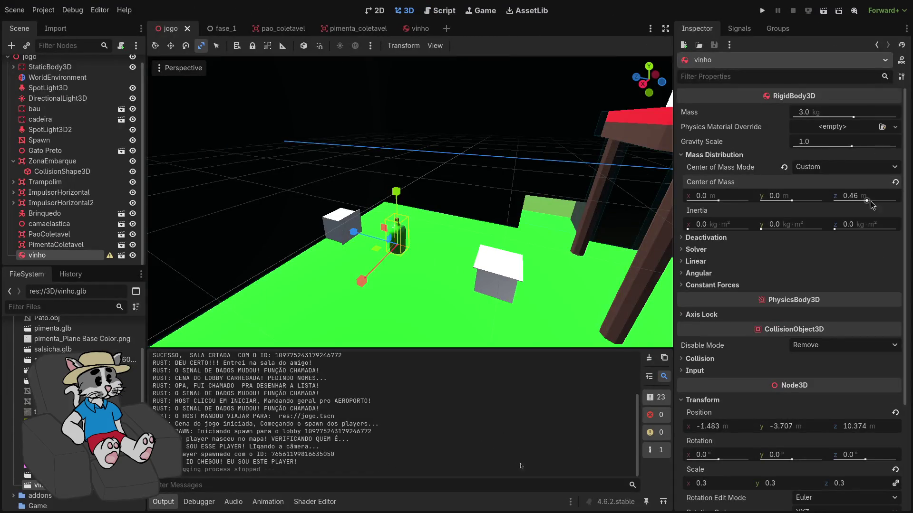
- Revert the centre of mass Z to zero, then paste vinho copies into jogo as four nested vinho2 nodes
left_click(896, 182)
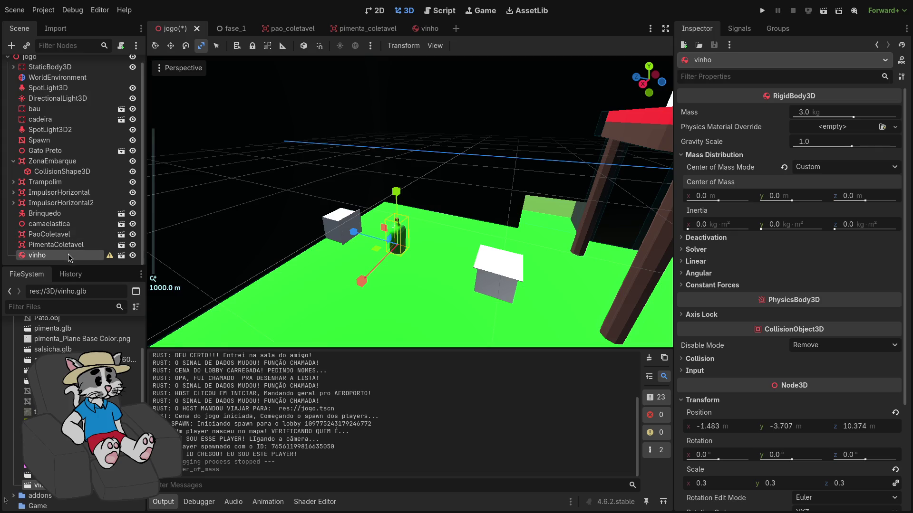
key("ctrl+v")
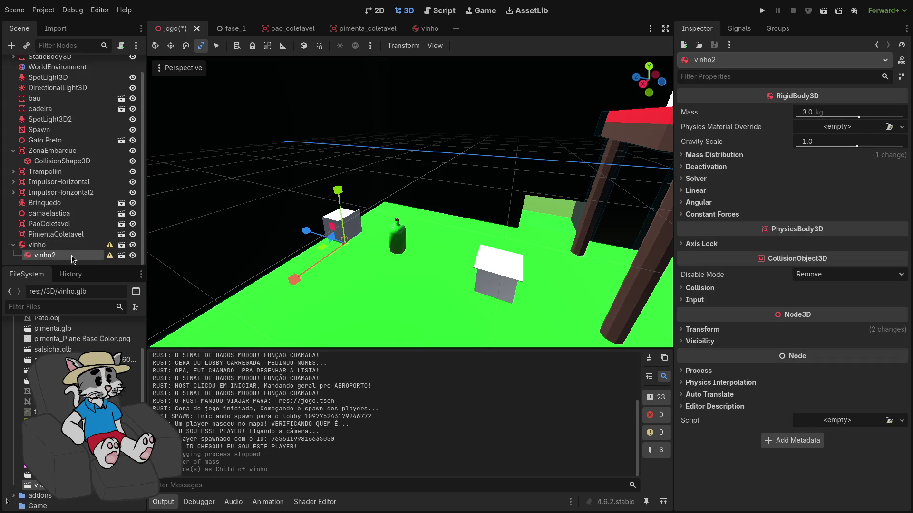
key("ctrl+z")
key("ctrl+shift+v")
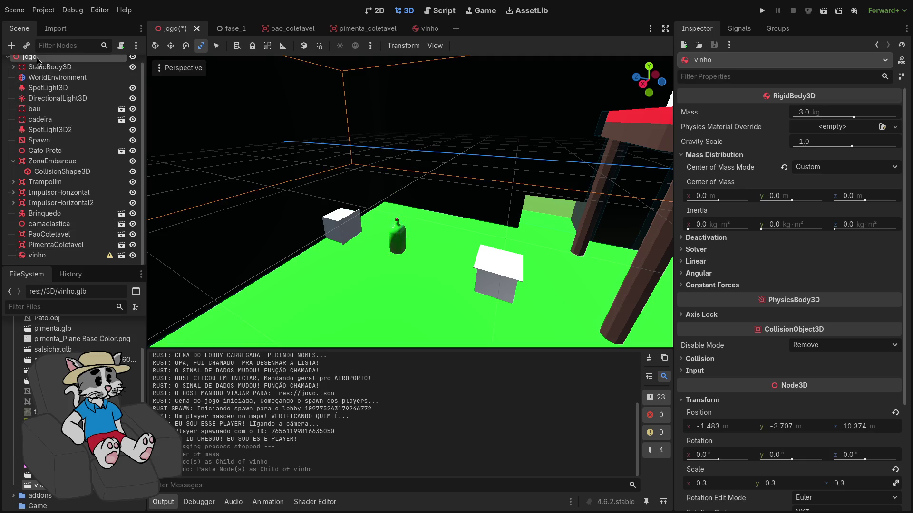
key("ctrl+v")
key("ctrl+v")
key("ctrl+v")
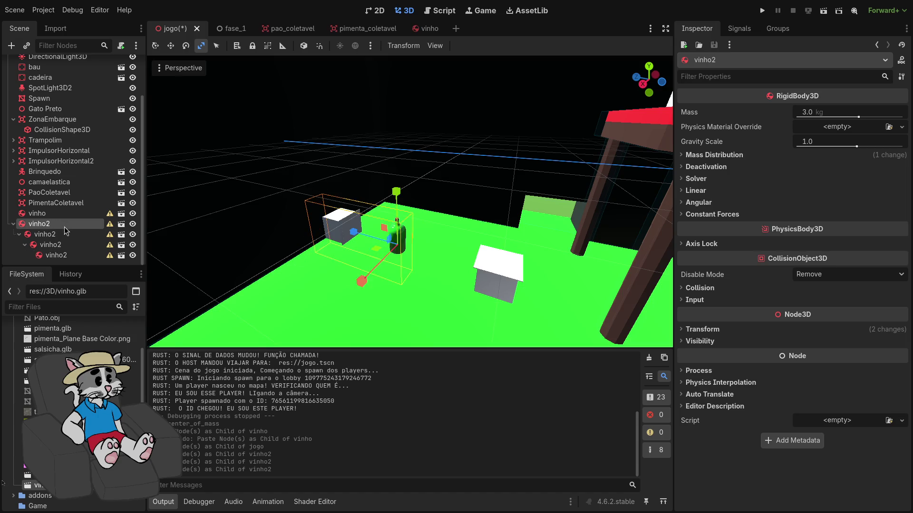
left_click(55, 214)
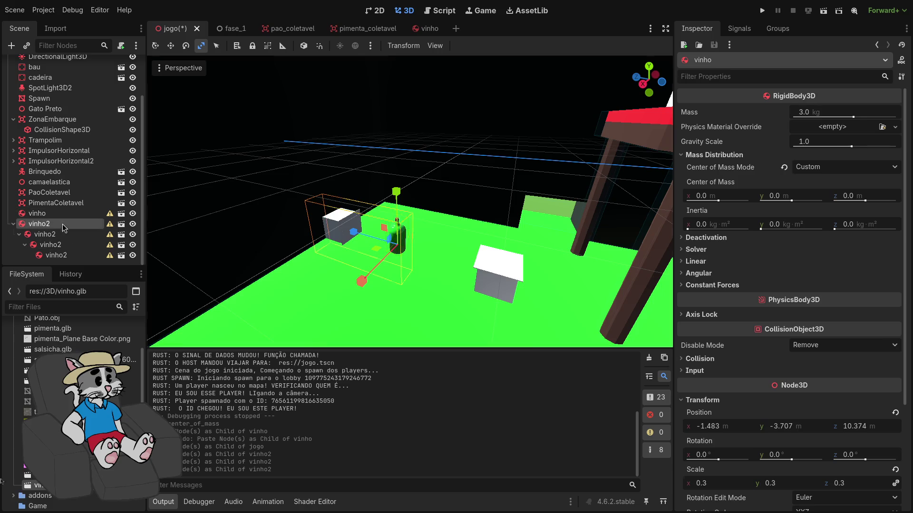
mouse_move(61, 224)
left_mouse_down()
mouse_move(55, 237)
mouse_move(54, 219)
left_mouse_up()
- Try moving the nested vinho2 copies, then undo to remove the extra pasted bottles
left_click(67, 255)
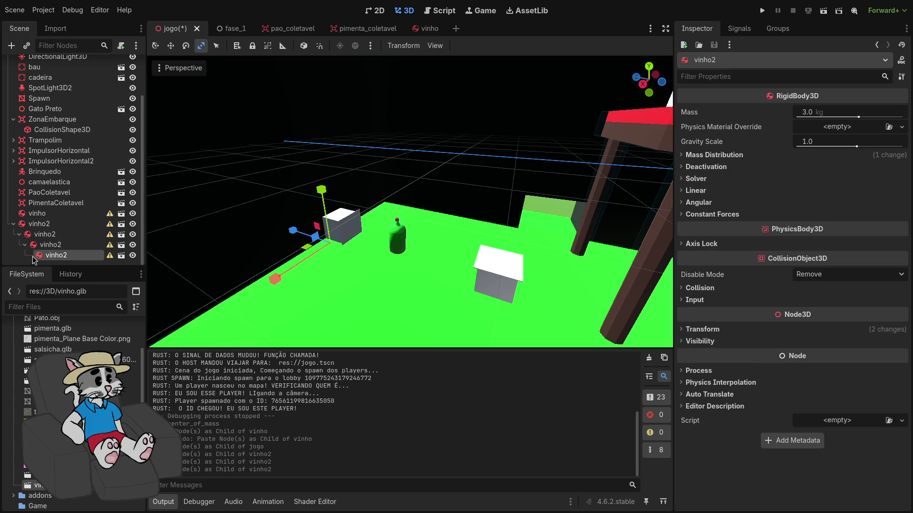
double_click(56, 255)
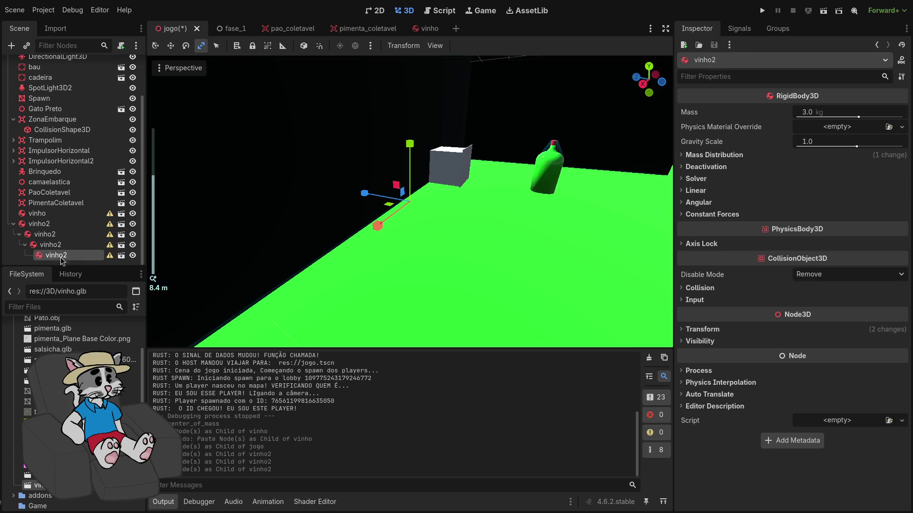
scroll(425, 190, "up", 5)
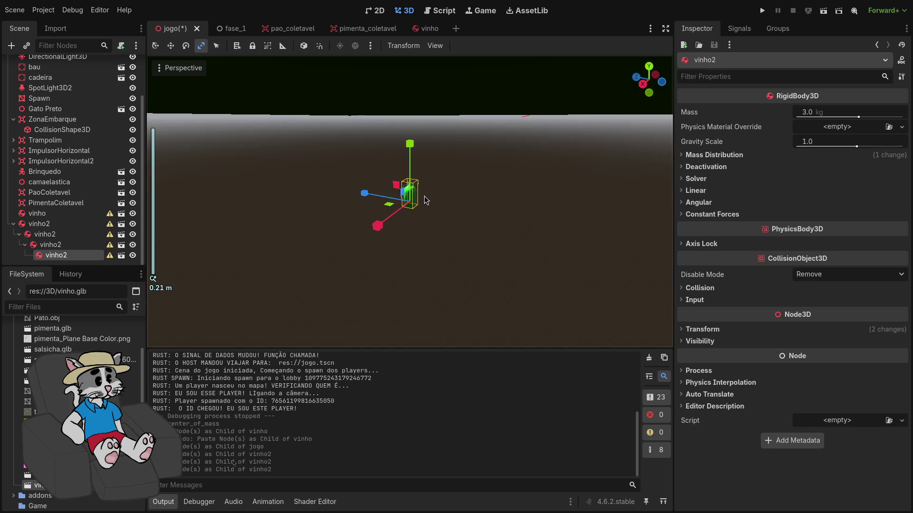
scroll(413, 209, "down", 3)
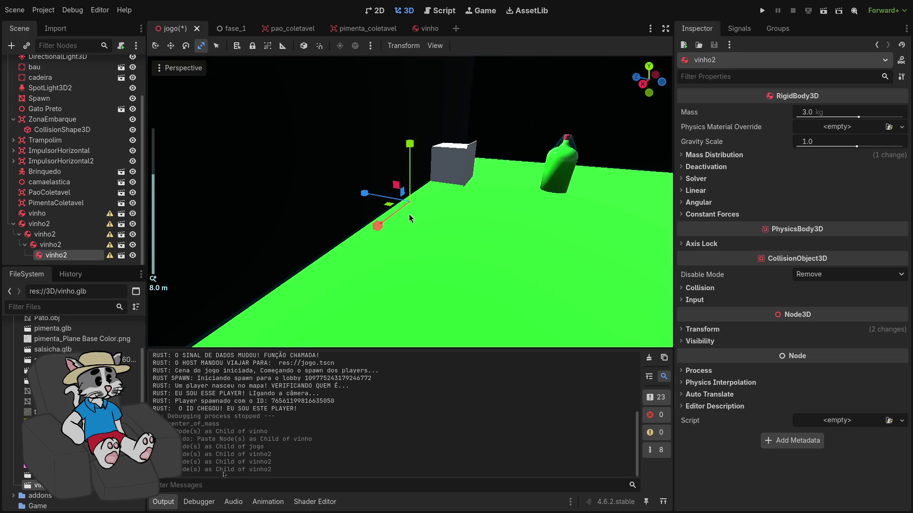
left_click(53, 236, "shift")
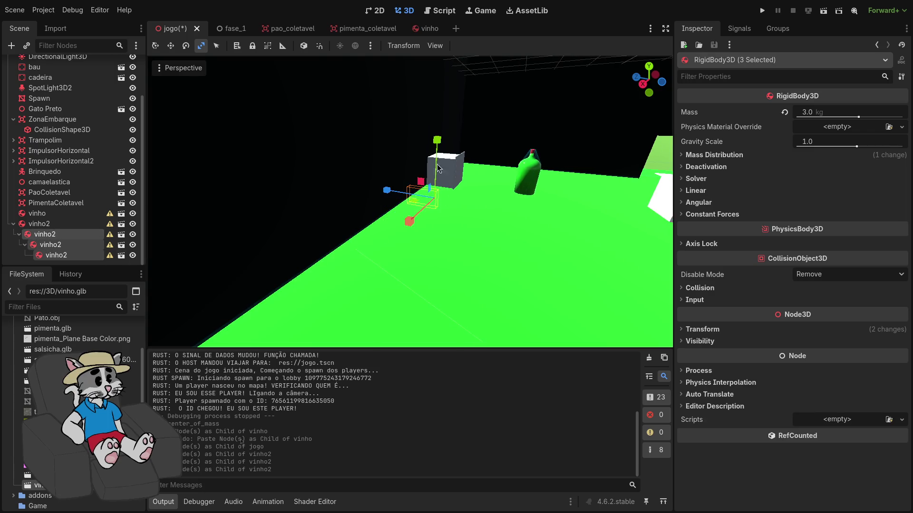
left_click_drag(451, 103, 427, 121)
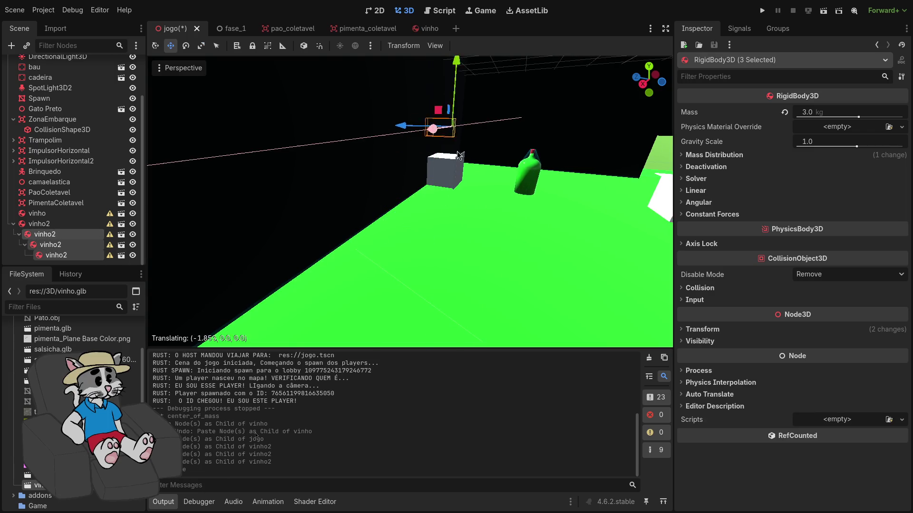
left_click_drag(232, 347, 246, 160)
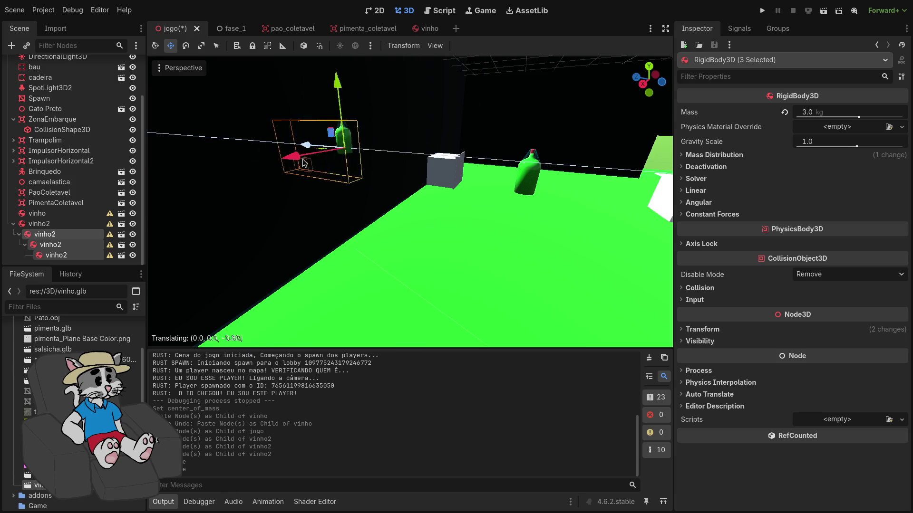
left_click_drag(498, 272, 521, 244)
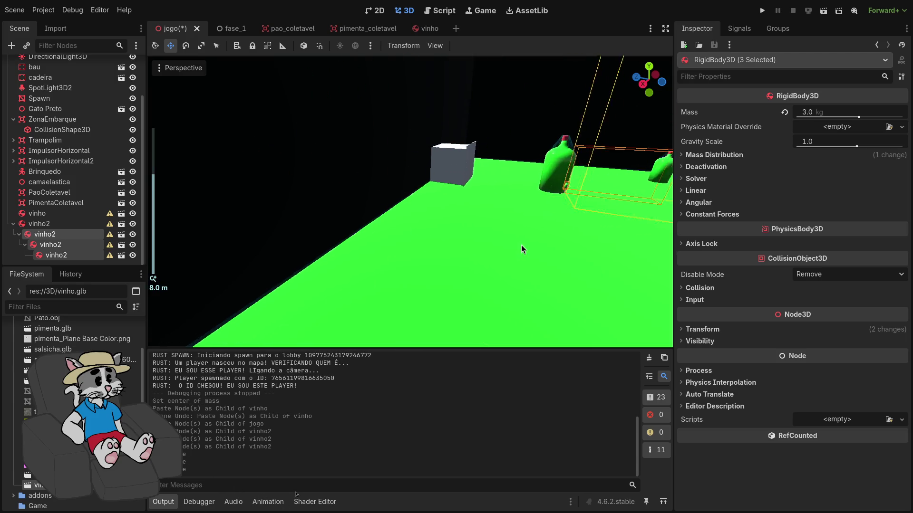
key("ctrl+z")
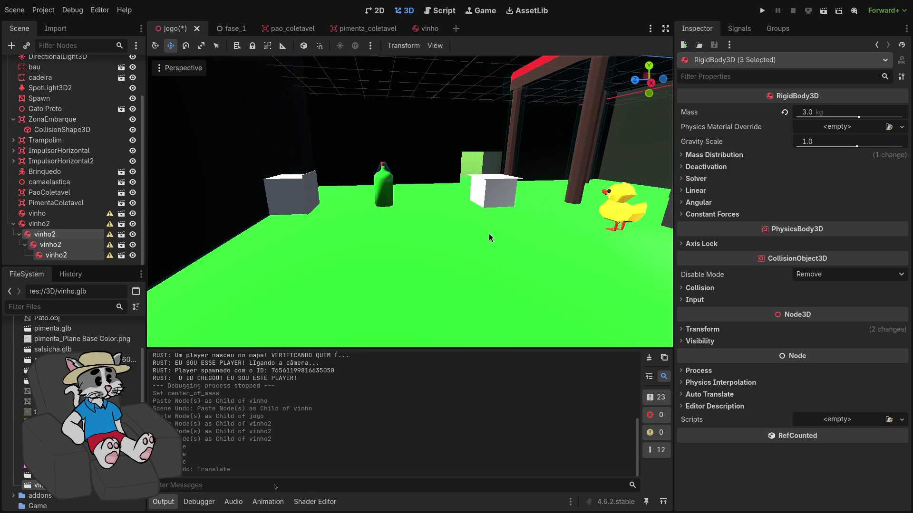
key("ctrl+z")
key("ctrl+z")
key("ctrl+z")
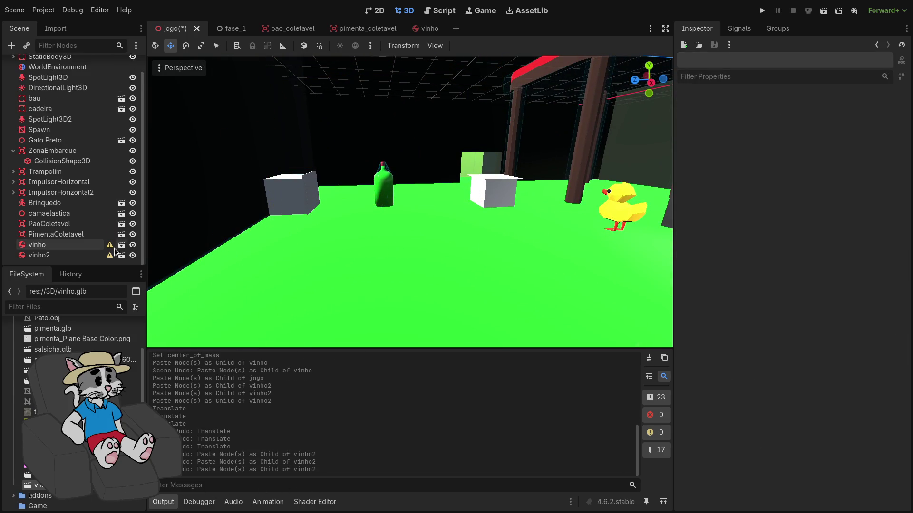
- Duplicate vinho and vinho2 and move the new pair left across the floor
left_click(70, 247)
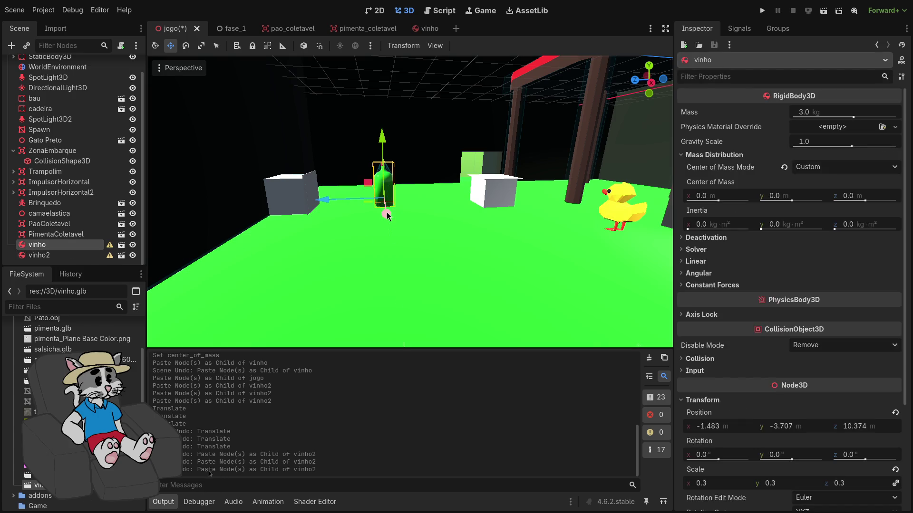
left_click_drag(447, 246, 148, 227)
left_click(74, 256, "shift")
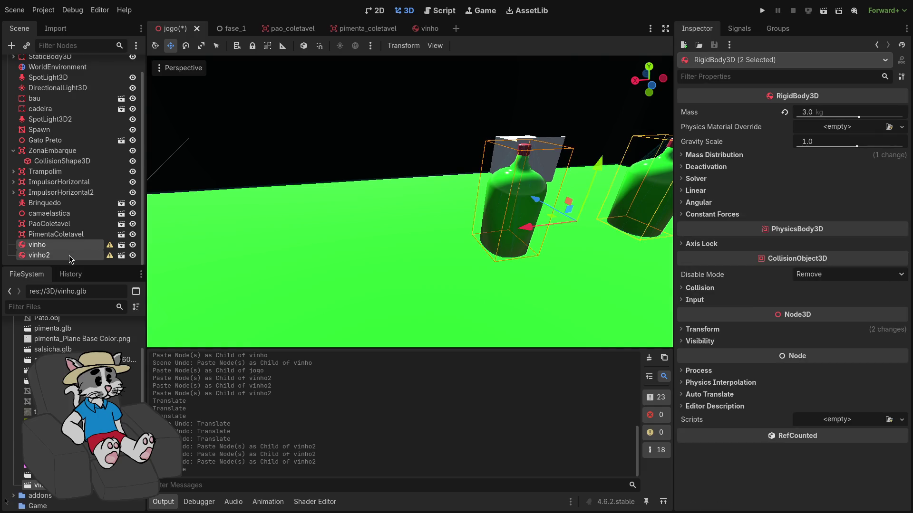
scroll(272, 227, "down", 3)
key("ctrl+d")
key("ctrl+d")
key("ctrl+d")
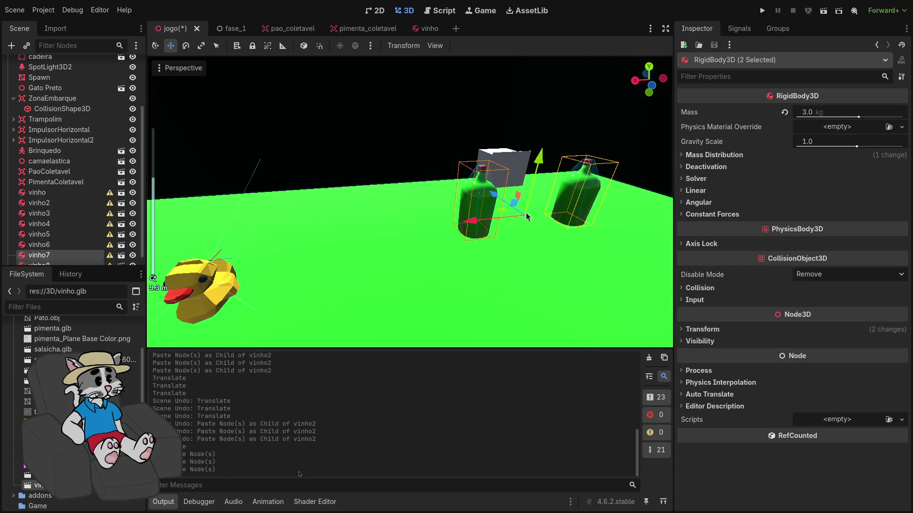
left_click_drag(525, 212, 269, 250)
- Shift vinho5 and vinho6 left and back, and vinho3 and vinho4 toward the camera
left_click(78, 245)
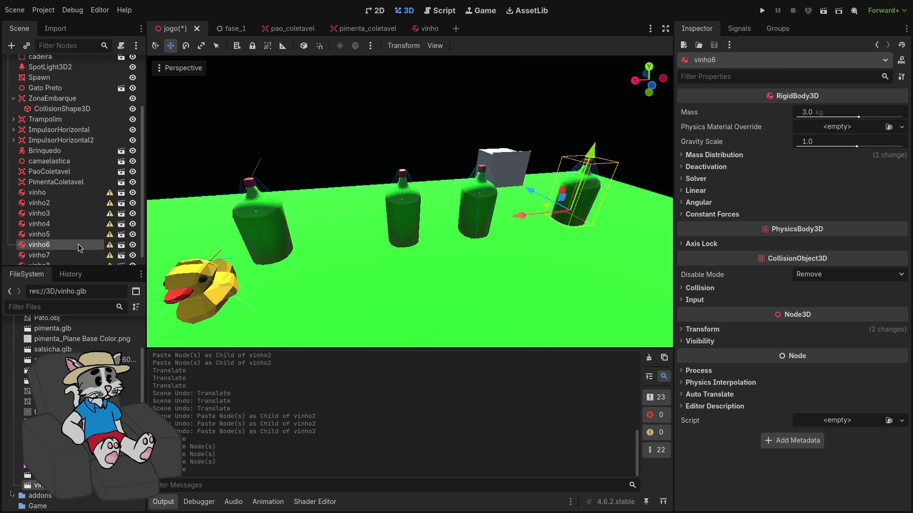
left_click(73, 233, "shift")
left_click_drag(471, 221, 335, 248)
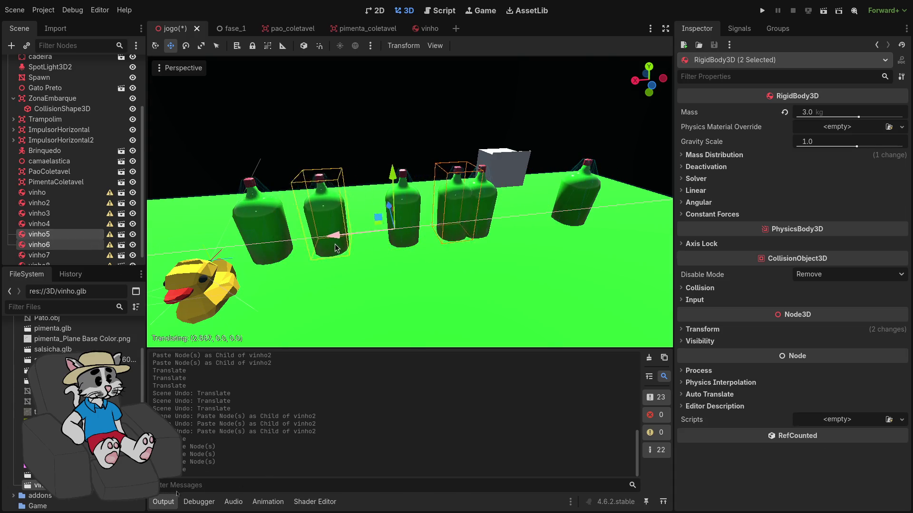
left_click_drag(390, 209, 375, 189)
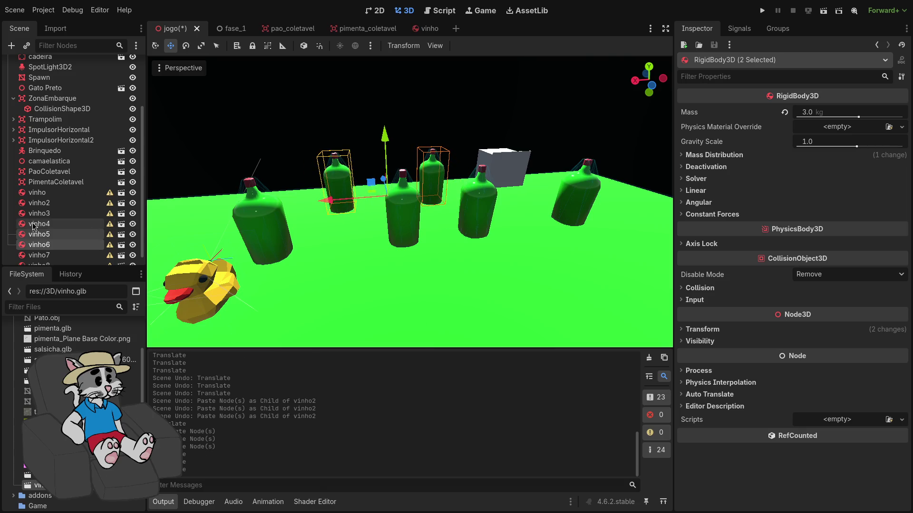
left_click(67, 214)
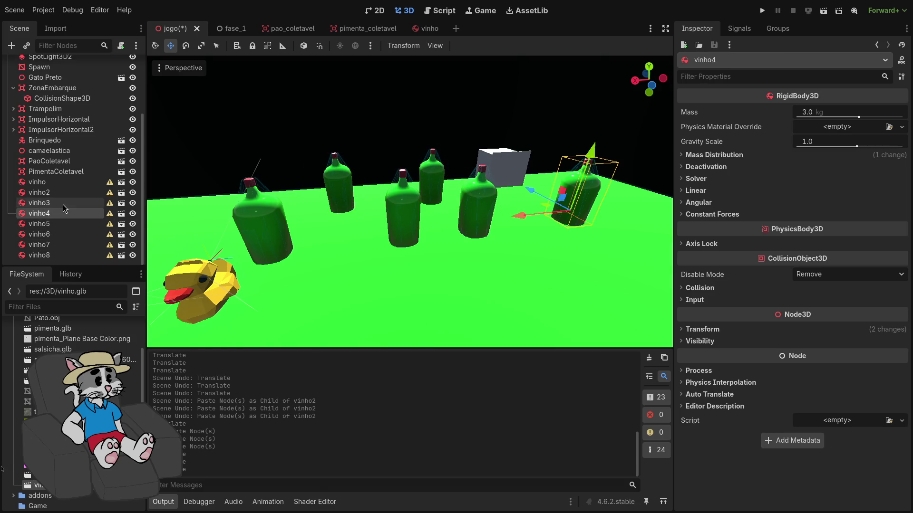
left_click(63, 204, "shift")
left_click_drag(499, 195, 530, 235)
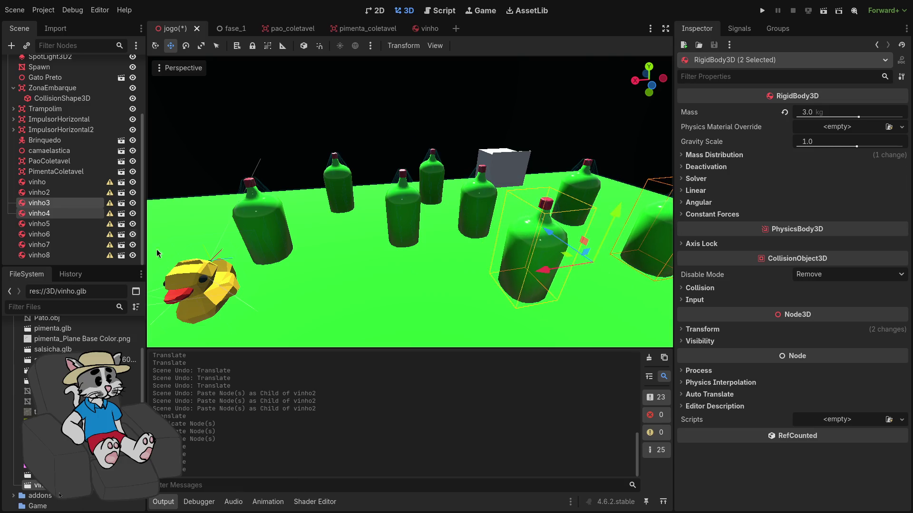
- Nudge vinho8 along X into the bottle group and launch the game
left_click(56, 192)
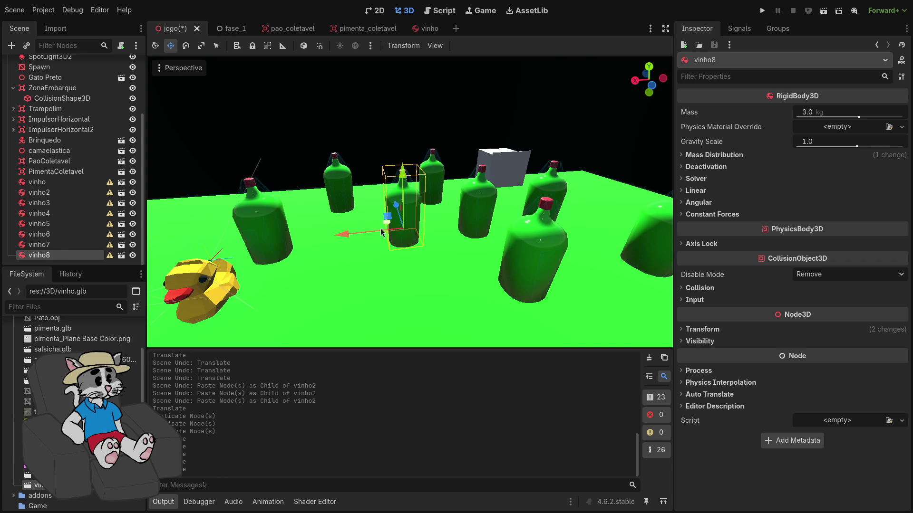
left_click(348, 236)
left_click(91, 257)
left_click_drag(336, 242, 326, 246)
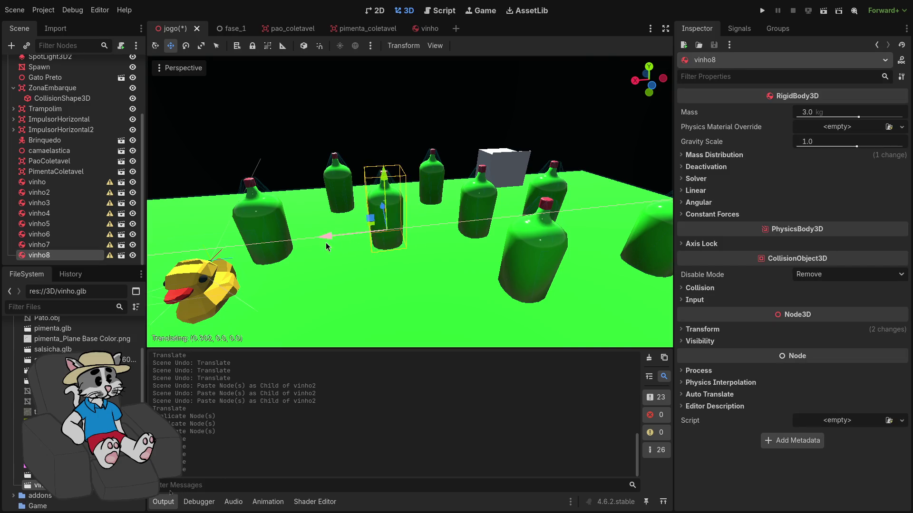
scroll(437, 206, "down", 5)
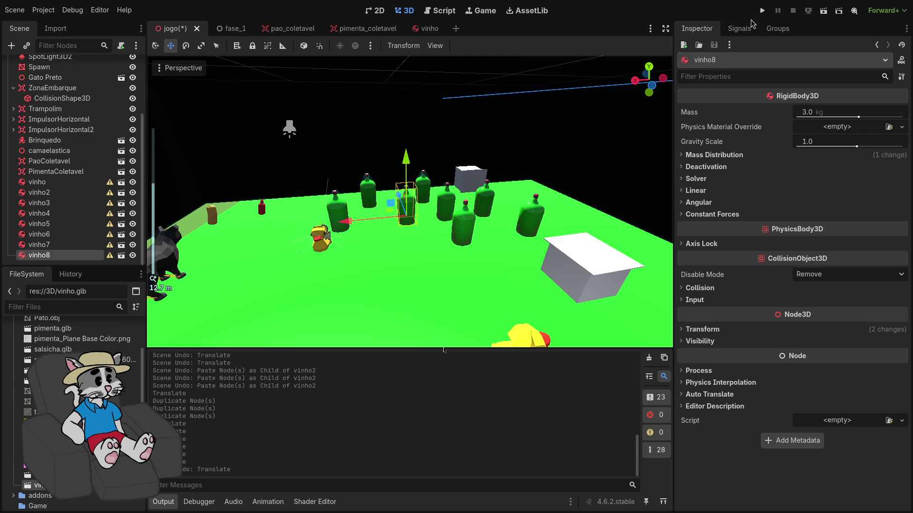
left_click(762, 11)
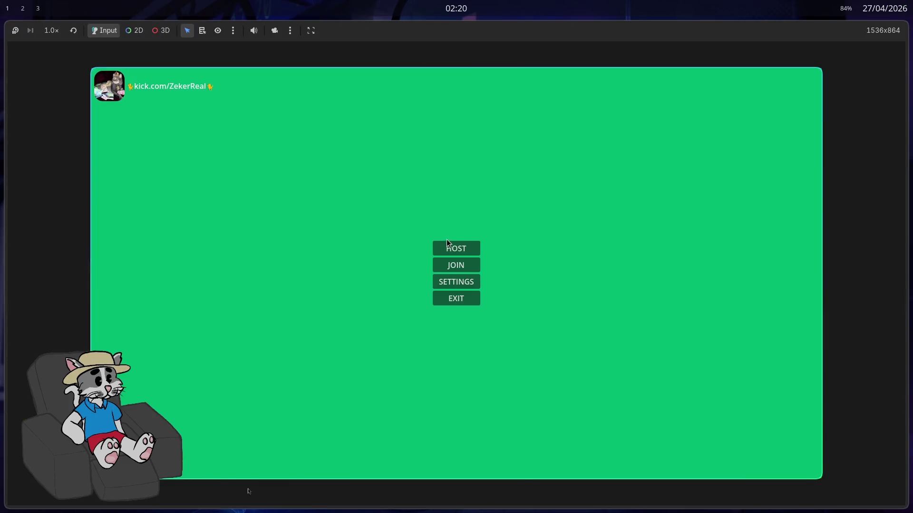
- Host a game, walk through the eight bottles, stop it, then lower vinho8's mass to 1.341 kg
left_click(469, 253)
left_click(738, 463)
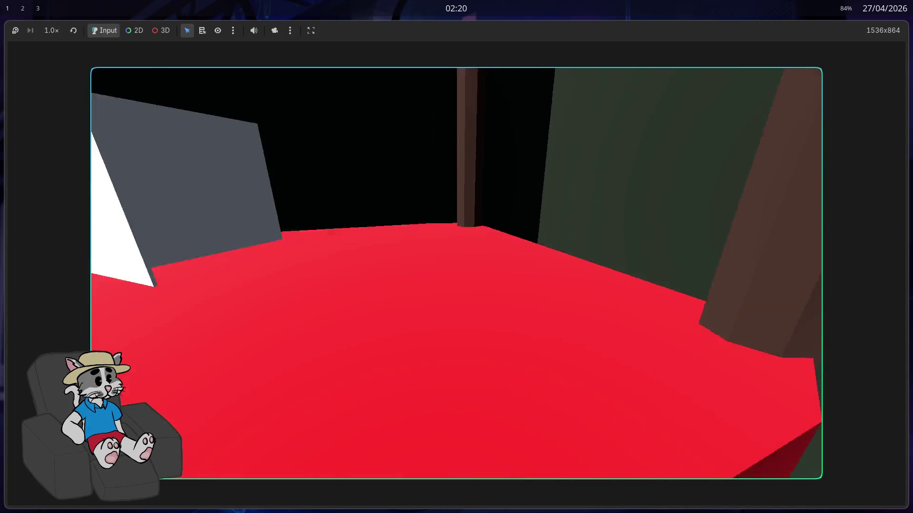
key("w")
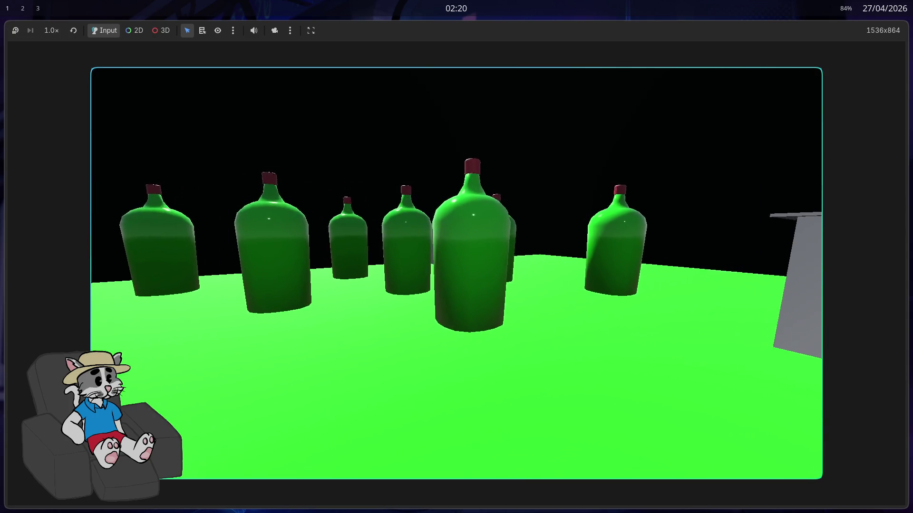
key("s")
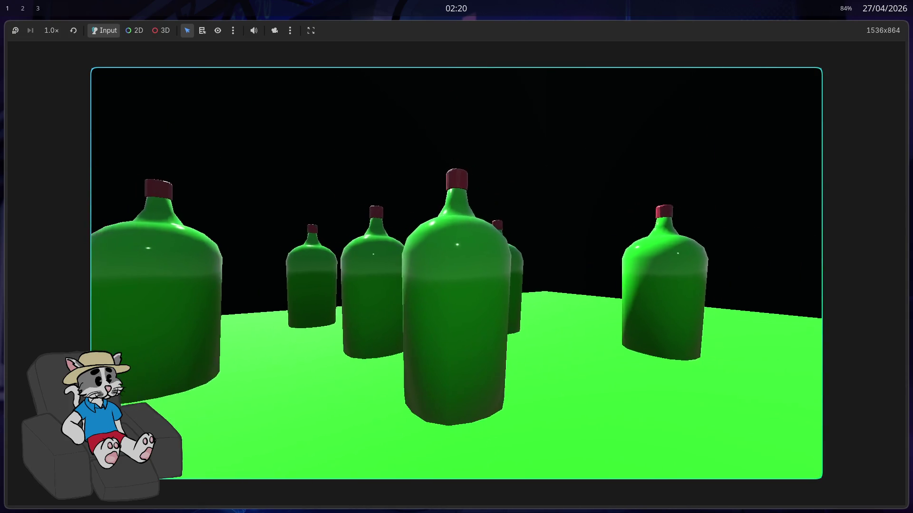
key("w")
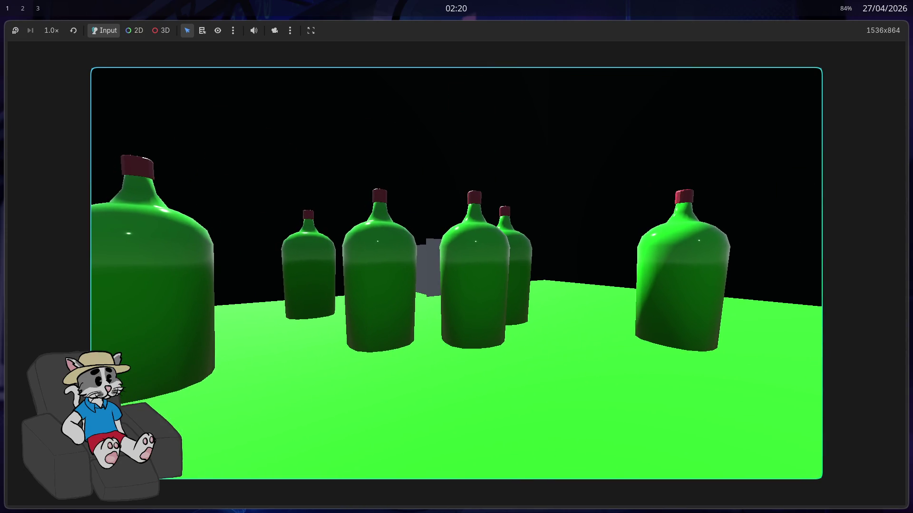
key("F8")
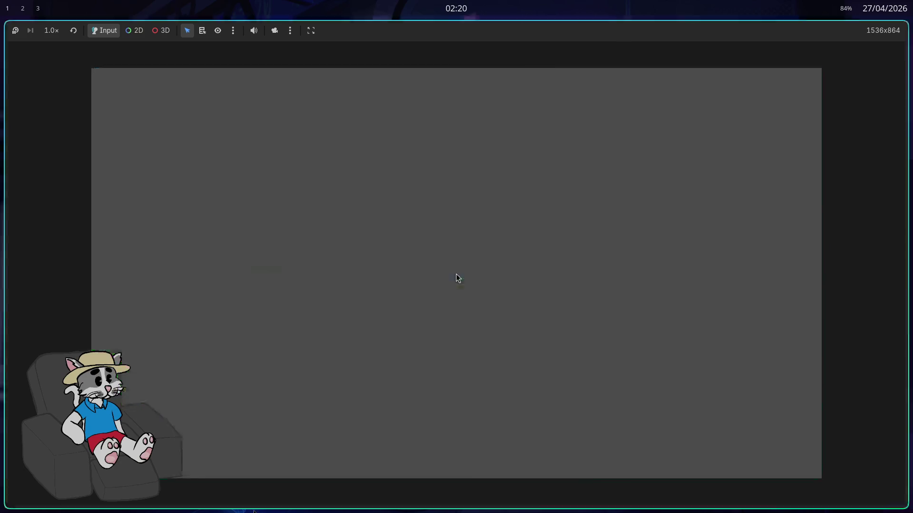
left_click_drag(858, 117, 851, 117)
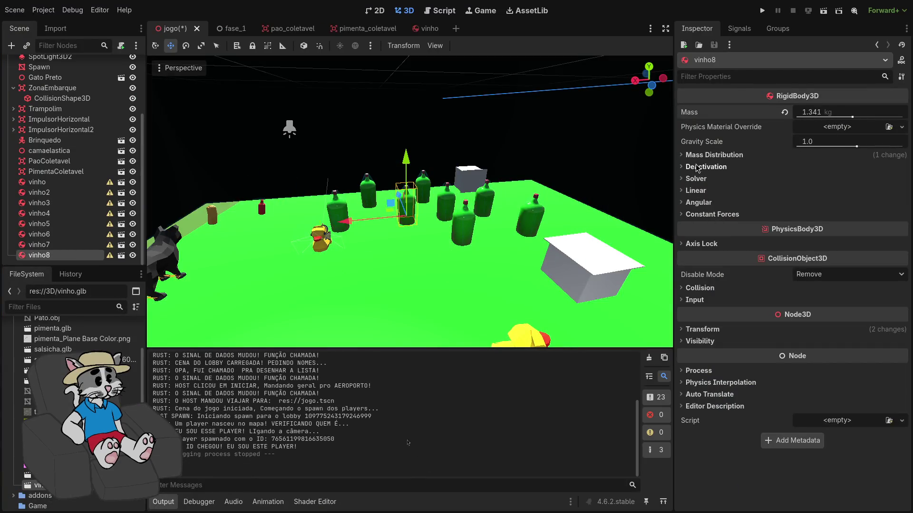
- Revert vinho8's Center of Mass Mode to Auto and reset its mass to 3.0 kg
left_click(713, 155)
left_click(785, 167)
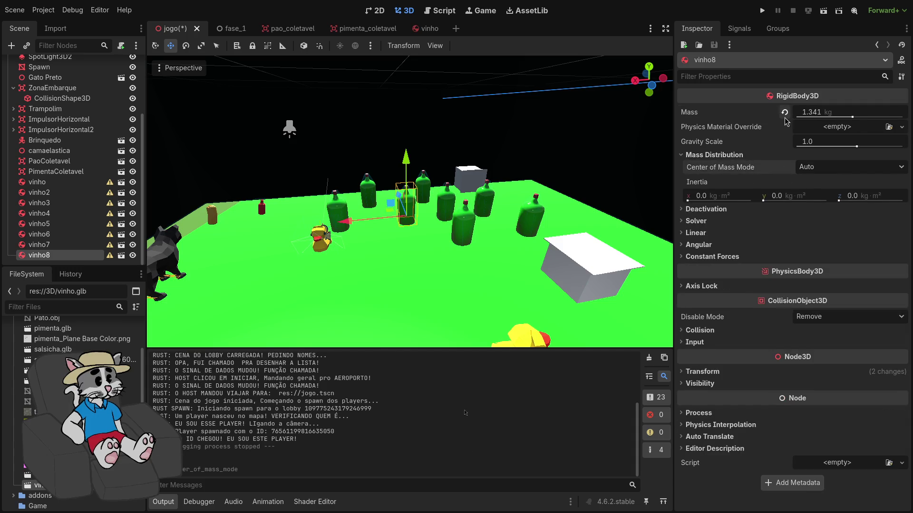
left_click_drag(852, 117, 860, 119)
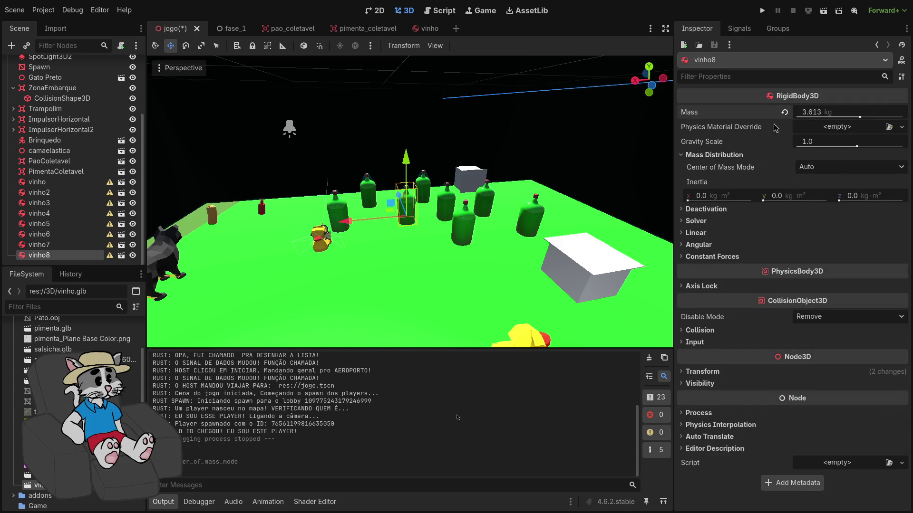
left_click(784, 113)
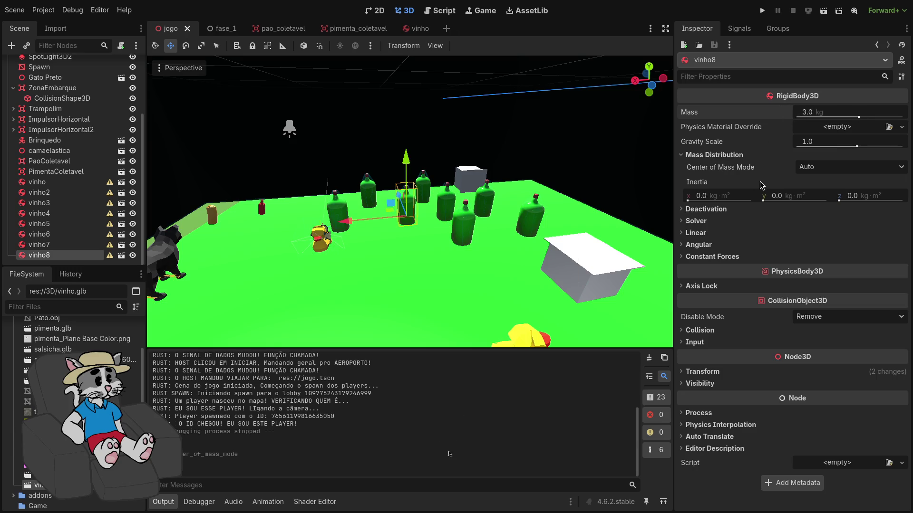
- Relaunch and host a game, walk up among the bottles, then quit it and maximise the editor
left_click(762, 11)
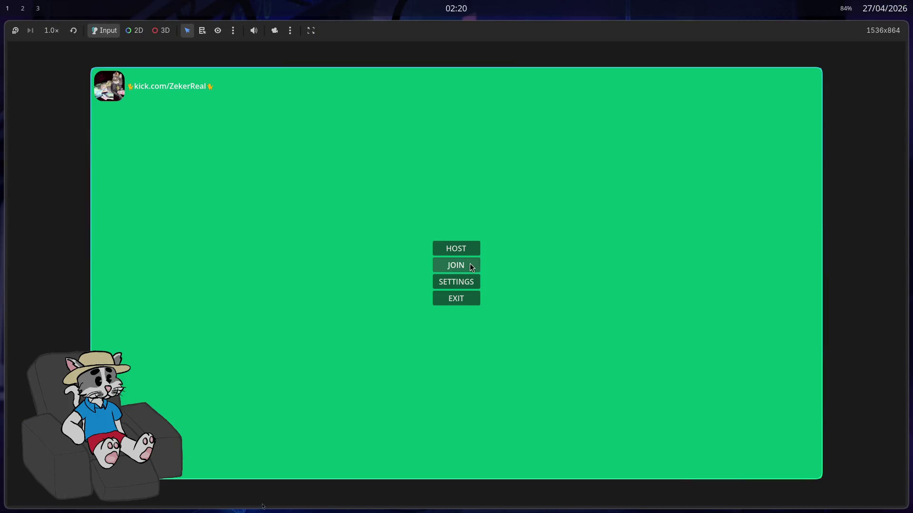
left_click(457, 253)
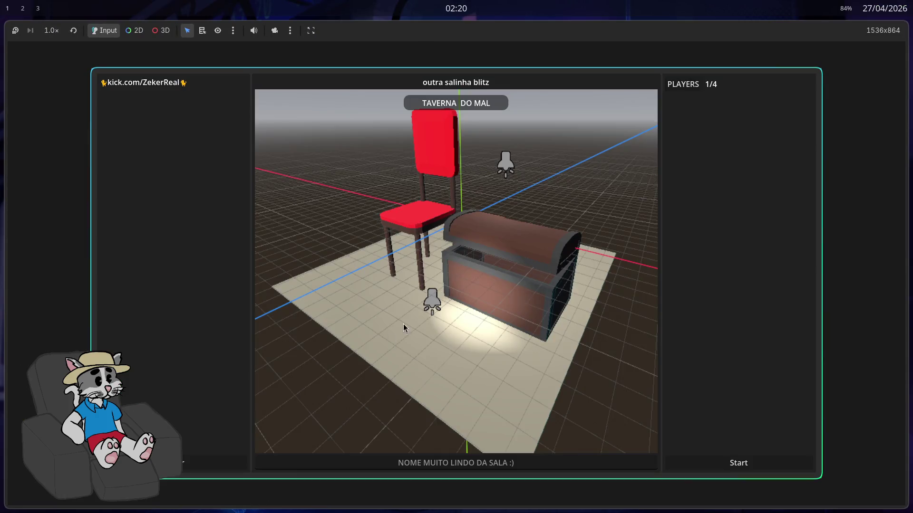
left_click(728, 461)
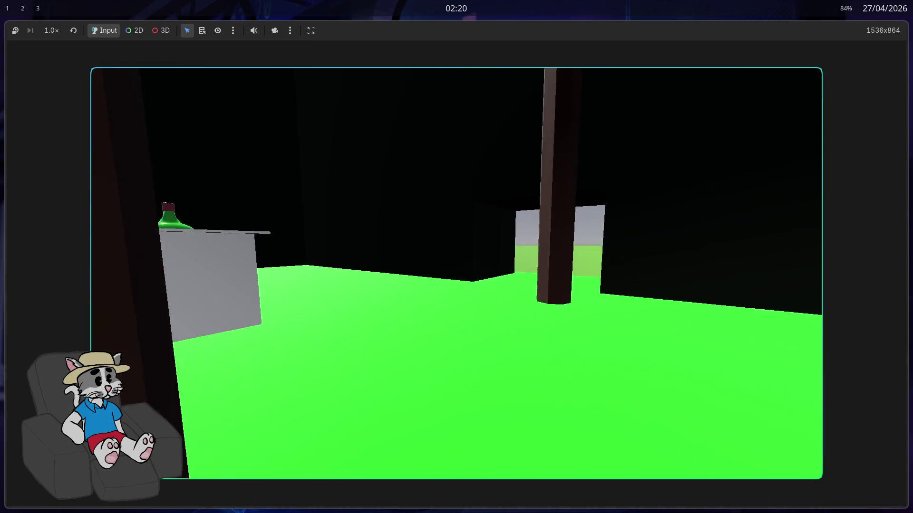
key("w")
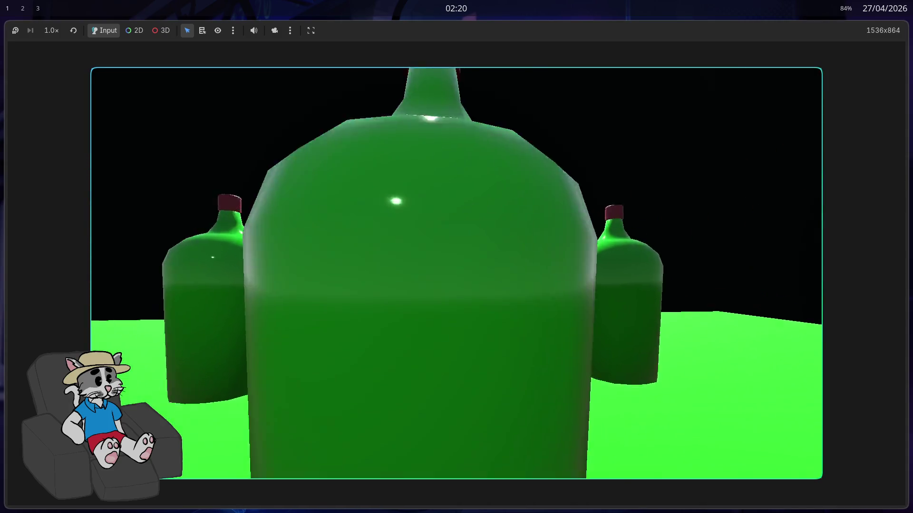
key("w")
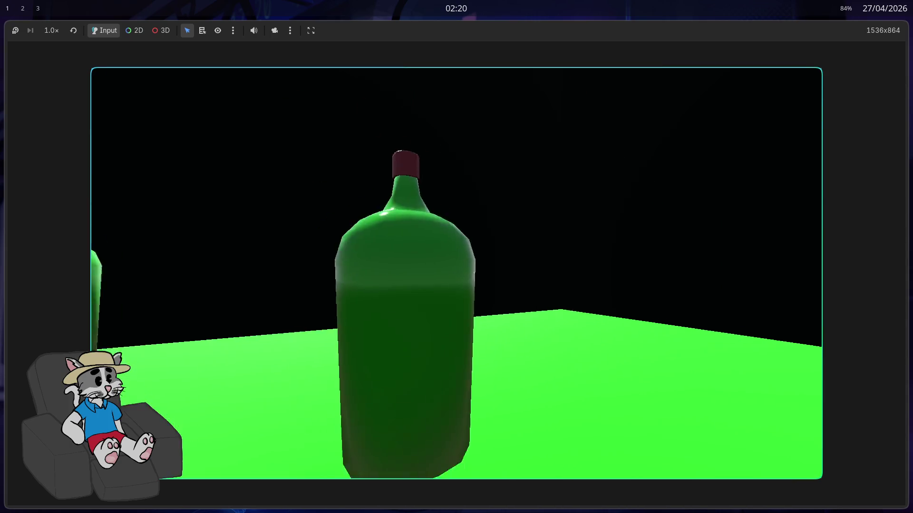
key("super+q")
key("super+f")
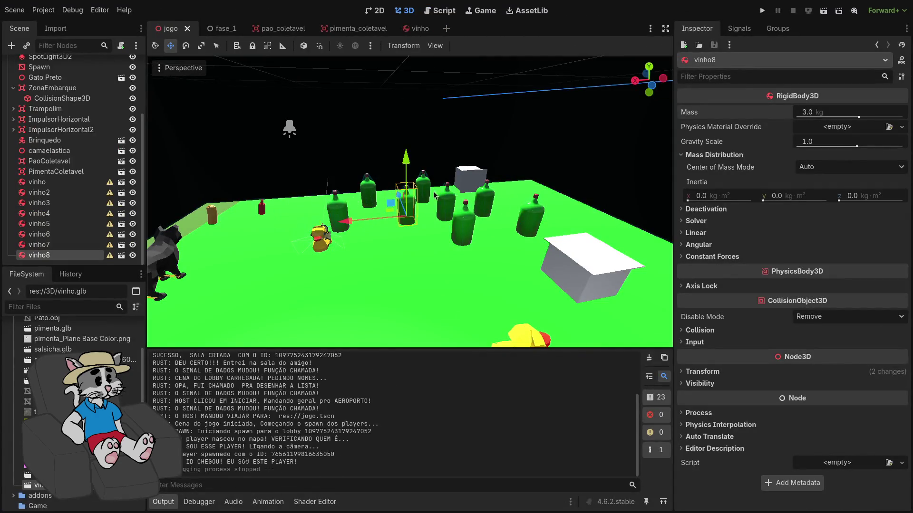
- Select vinho through vinho8 and set their Center of Mass Mode to Auto
left_click(58, 246)
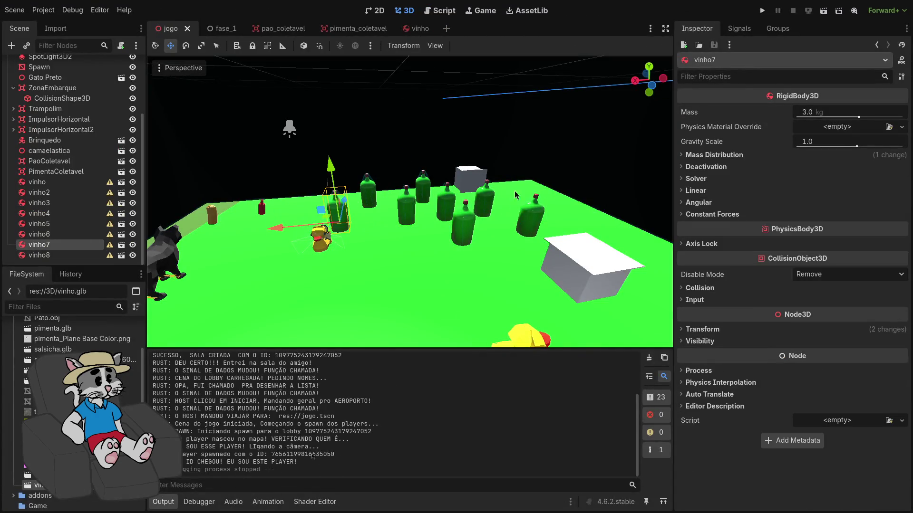
left_click(708, 155)
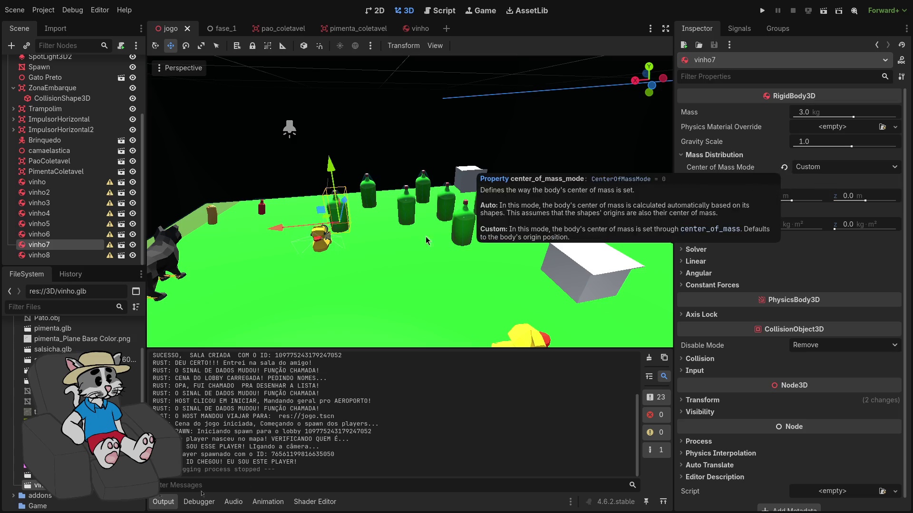
left_click(58, 256)
left_click(37, 182, "shift")
left_click(695, 157)
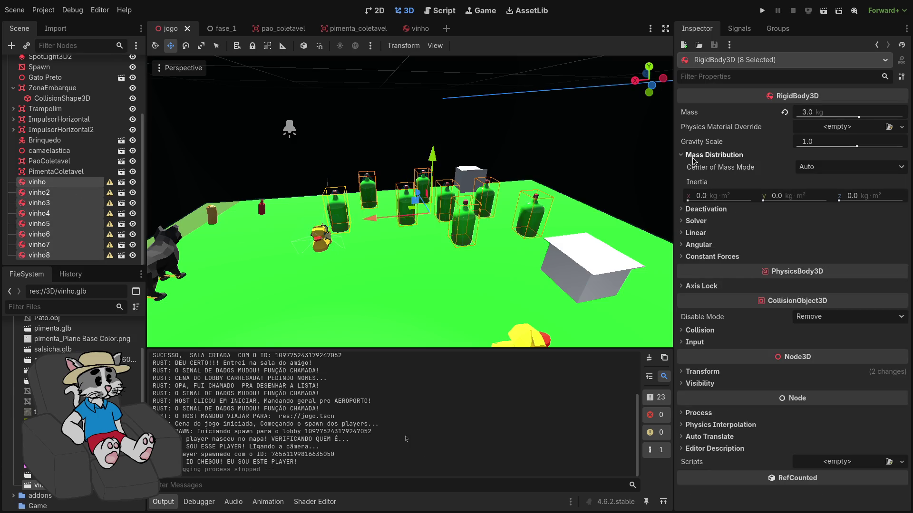
left_click(820, 194)
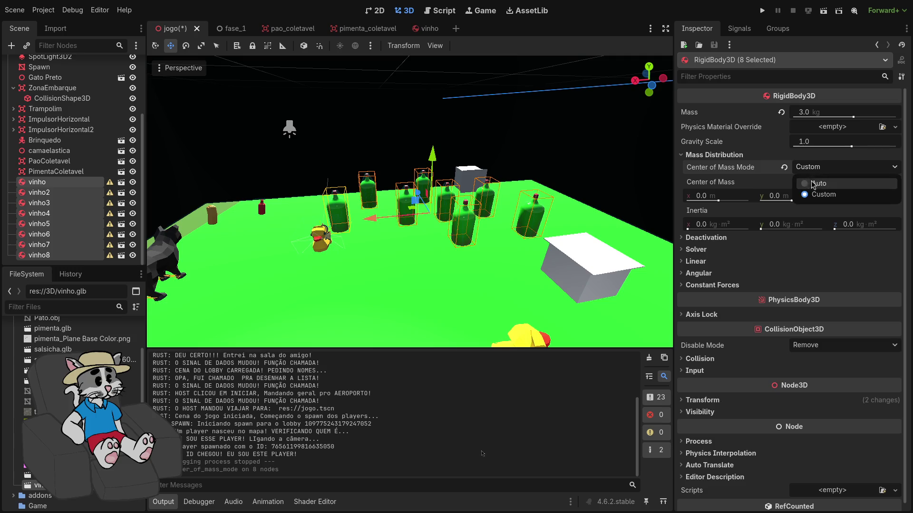
left_click(813, 184)
- Check vinho5 and vinho individually, then save the scene and run the game
left_click(43, 204)
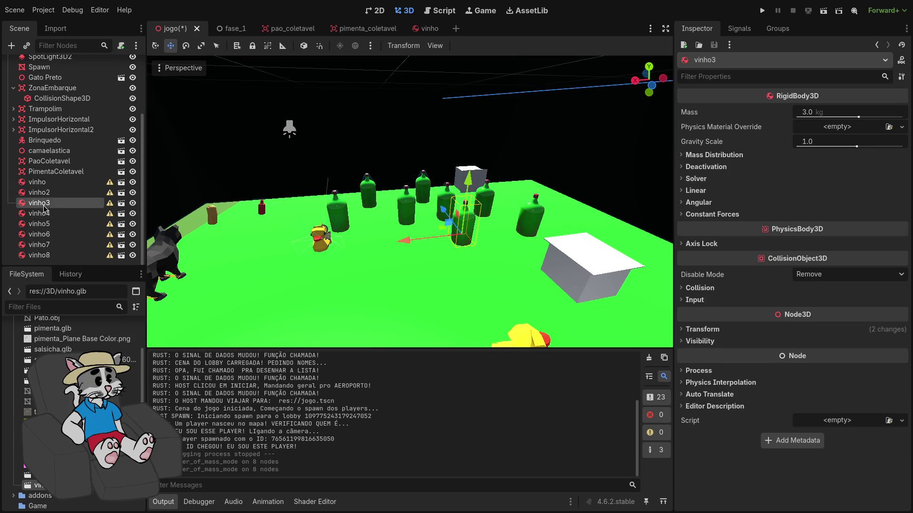
left_click(65, 224)
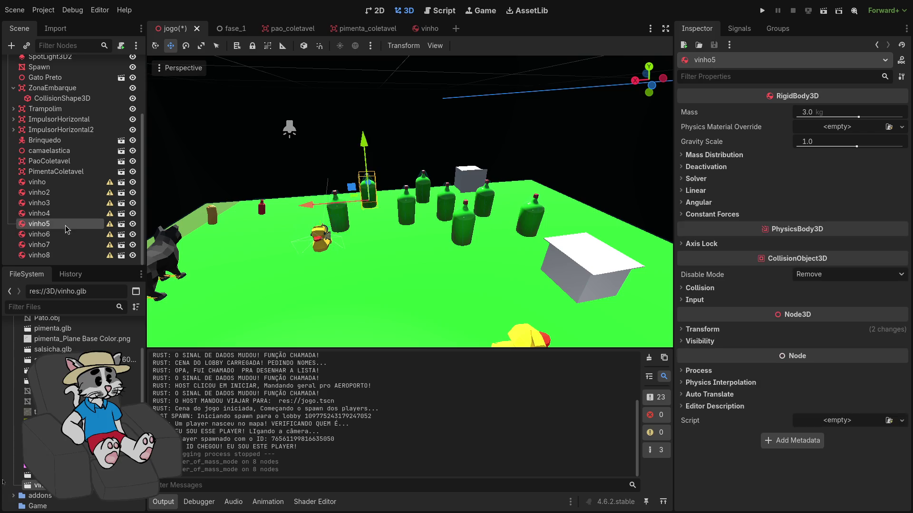
key("Up")
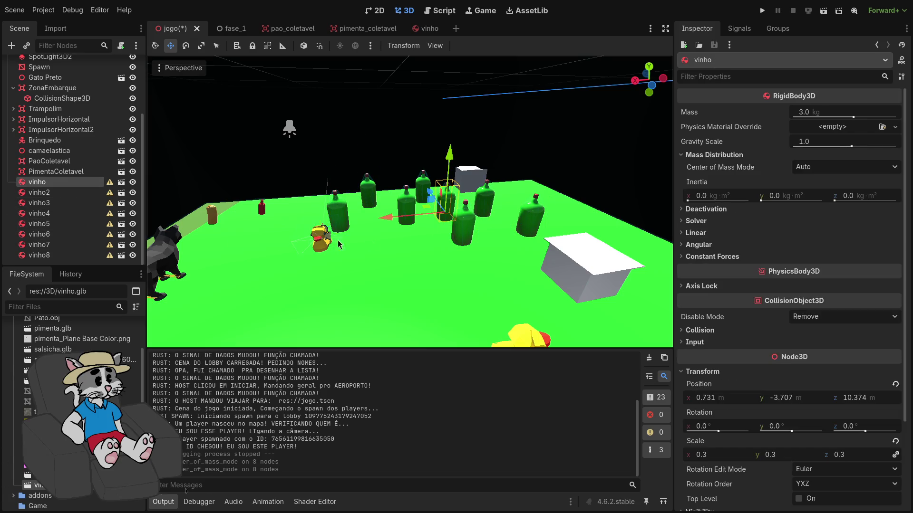
left_click(762, 10)
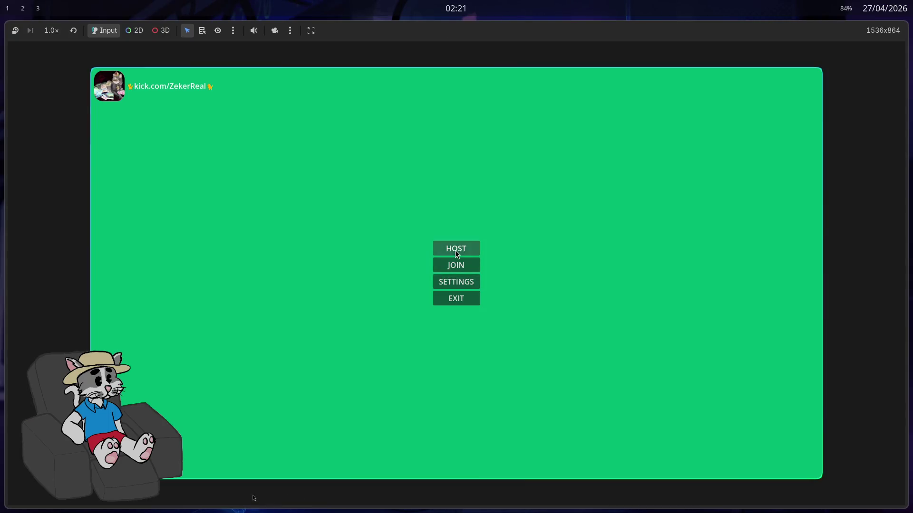
- Host and start a game, then walk into the bottles, tipping several onto their sides
left_click(455, 250)
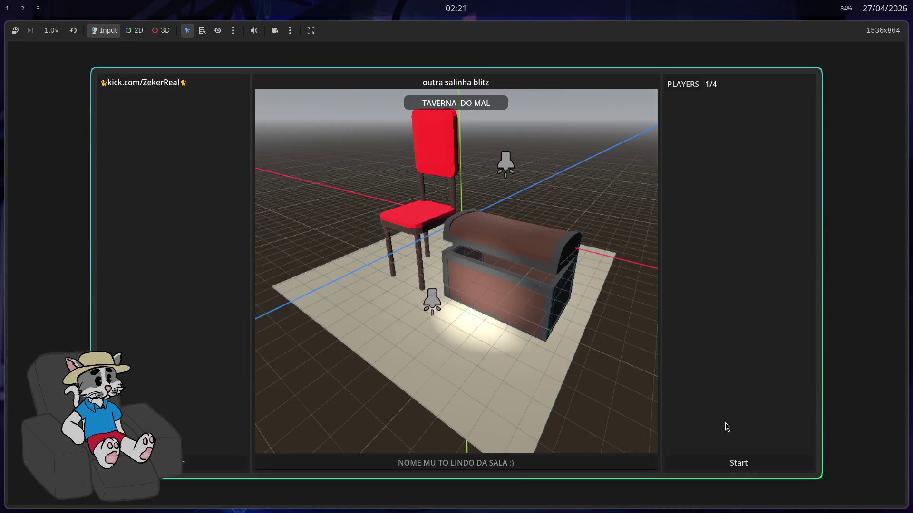
left_click(736, 467)
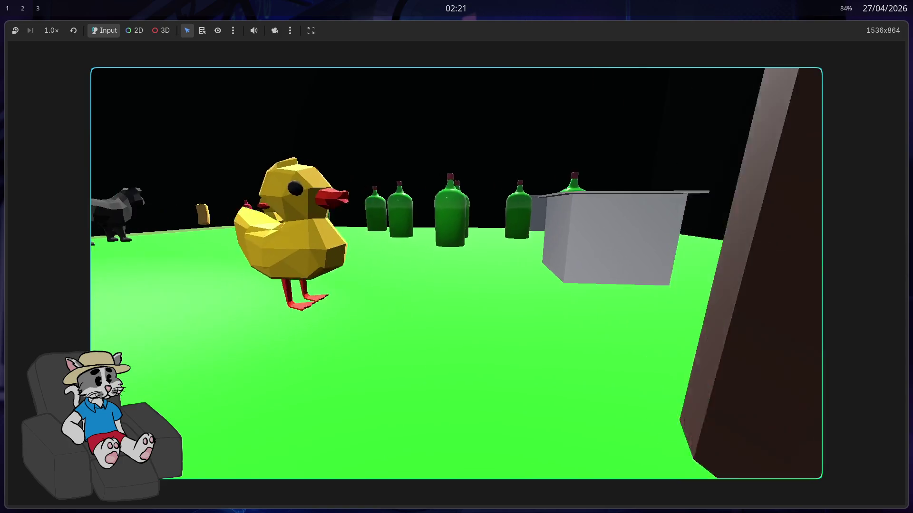
key("w")
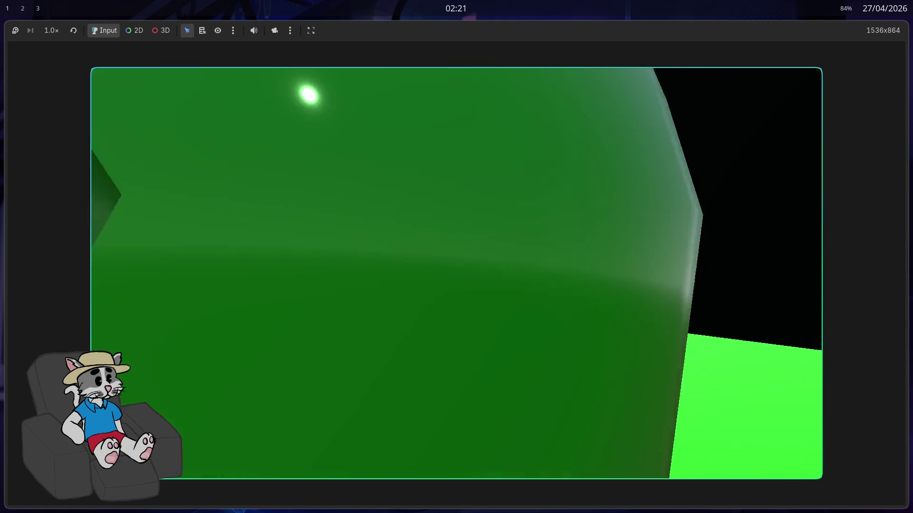
key("w")
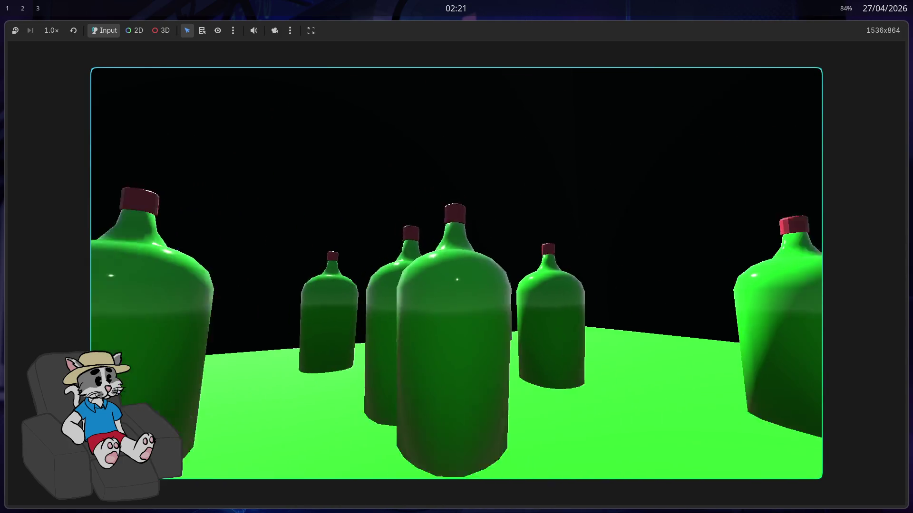
key("w")
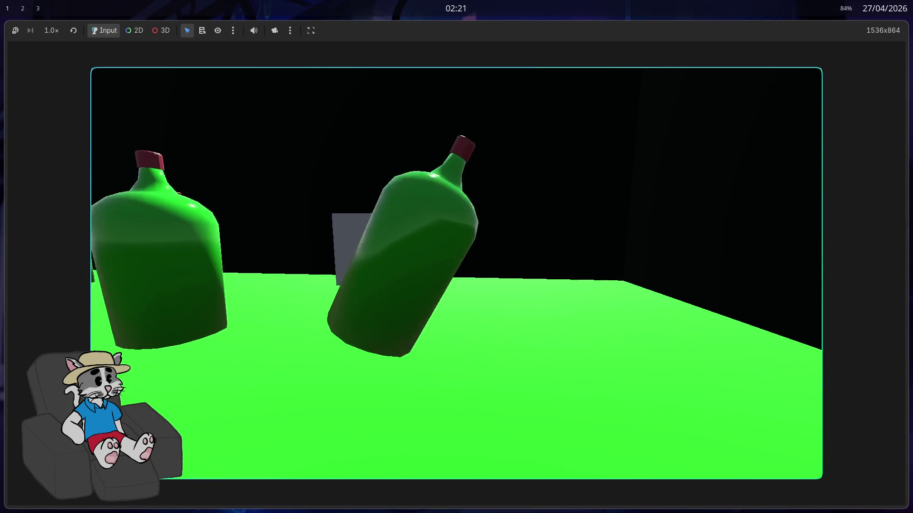
key("w")
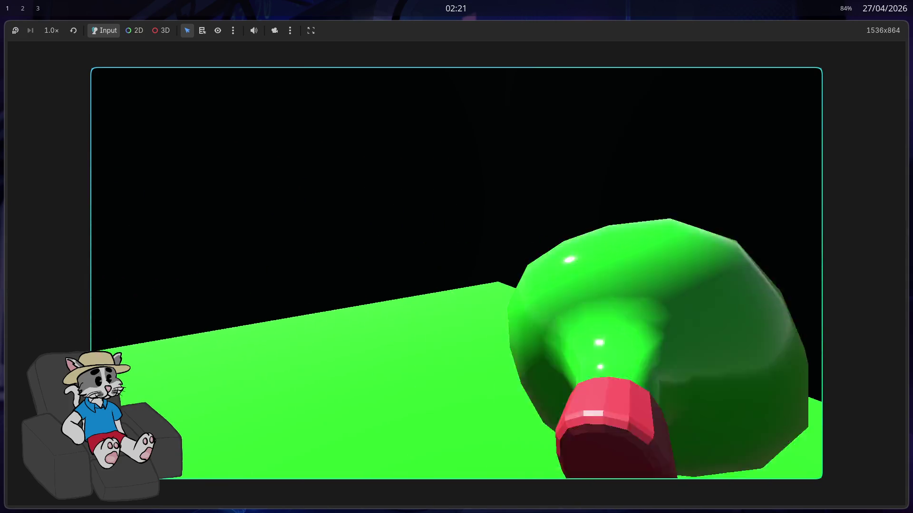
key("w")
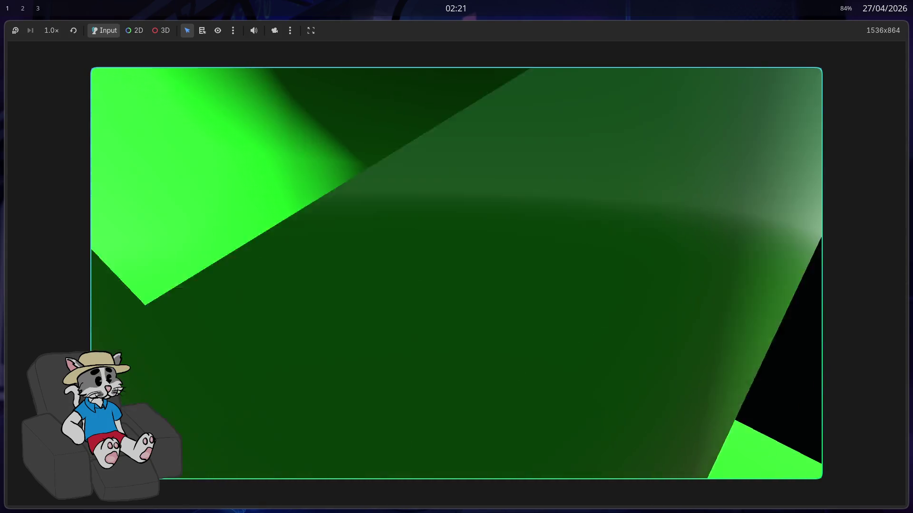
key("w")
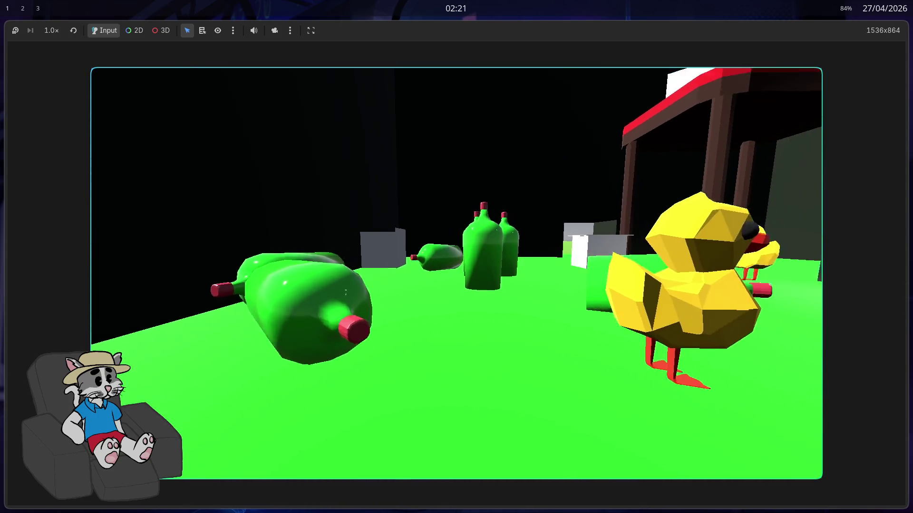
key("w")
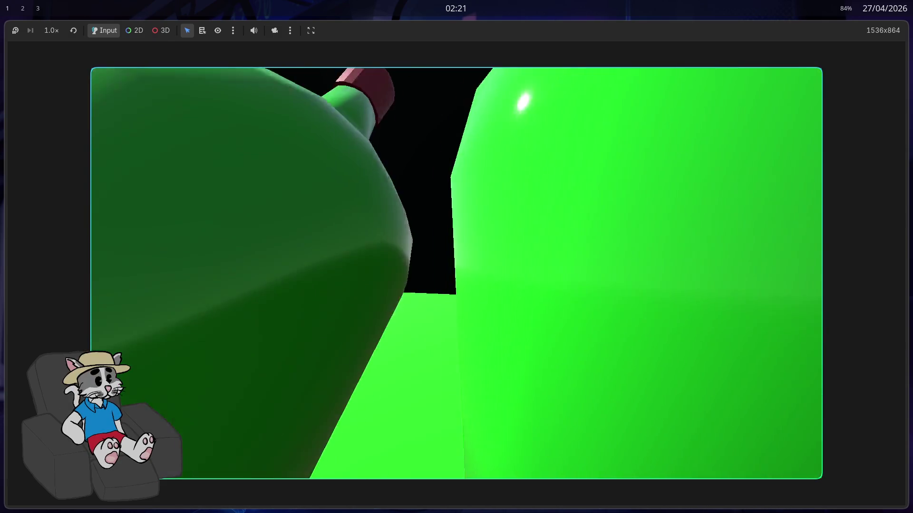
- Stop the game, select all eight bottles and drag their mass down to 1.1 kg
key("F8")
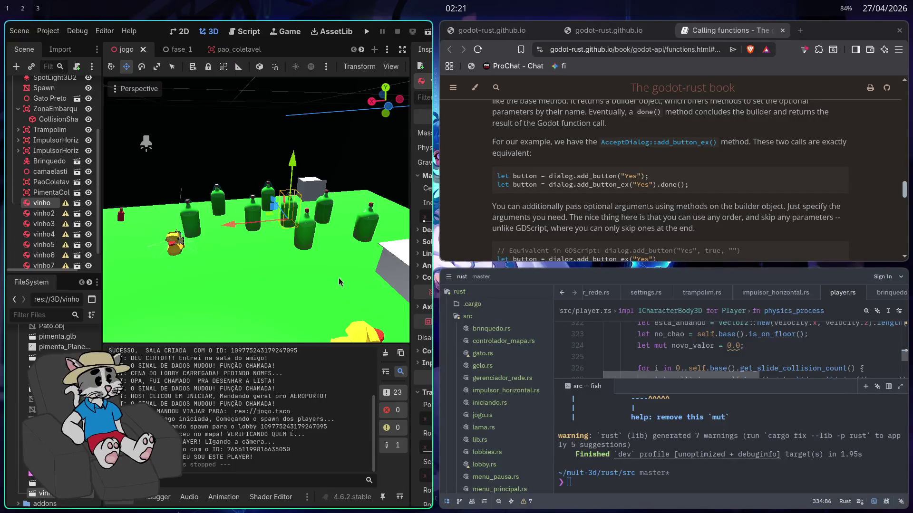
key("super+f")
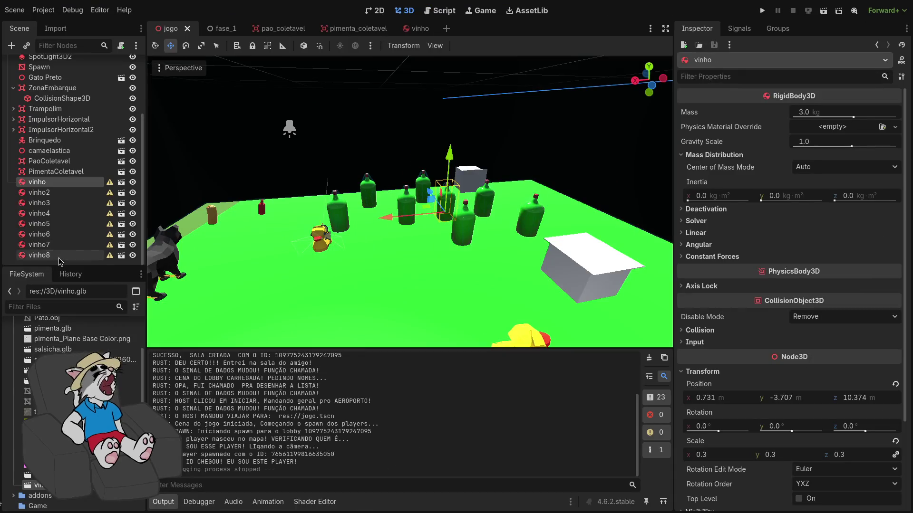
left_click(60, 257, "shift")
left_click_drag(840, 111, 832, 111)
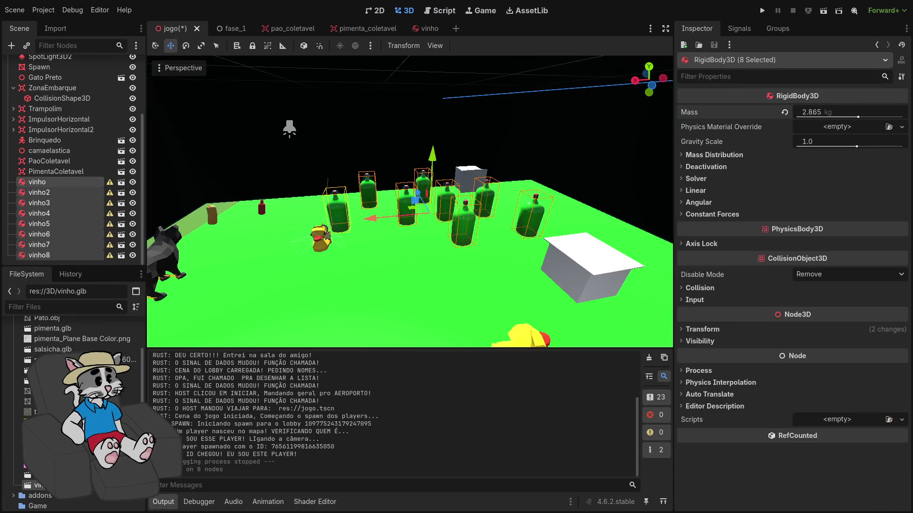
- Check vinho5, vinho7 and vinho8 individually to confirm the new 1.1 kg mass
left_click(47, 255)
left_click(54, 245)
left_click(53, 255)
left_click(54, 245)
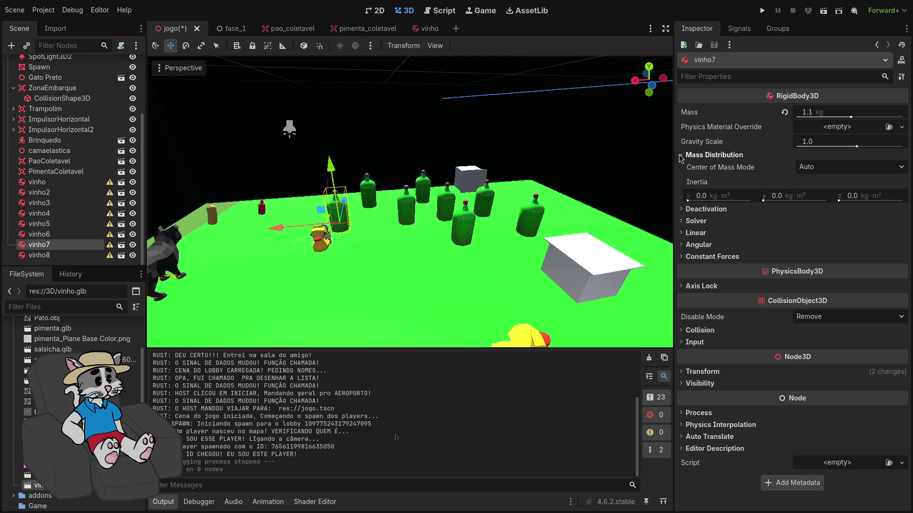
left_click(61, 185, "shift")
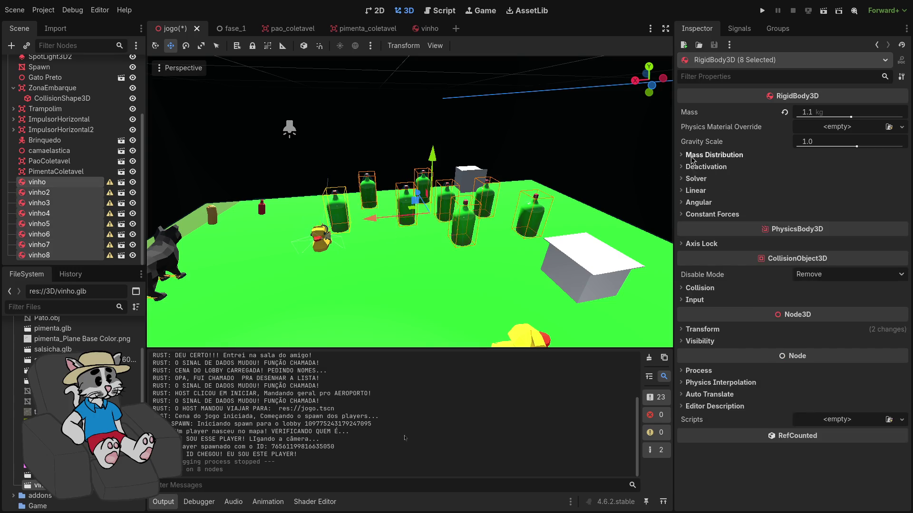
left_click(47, 224)
left_click(51, 244)
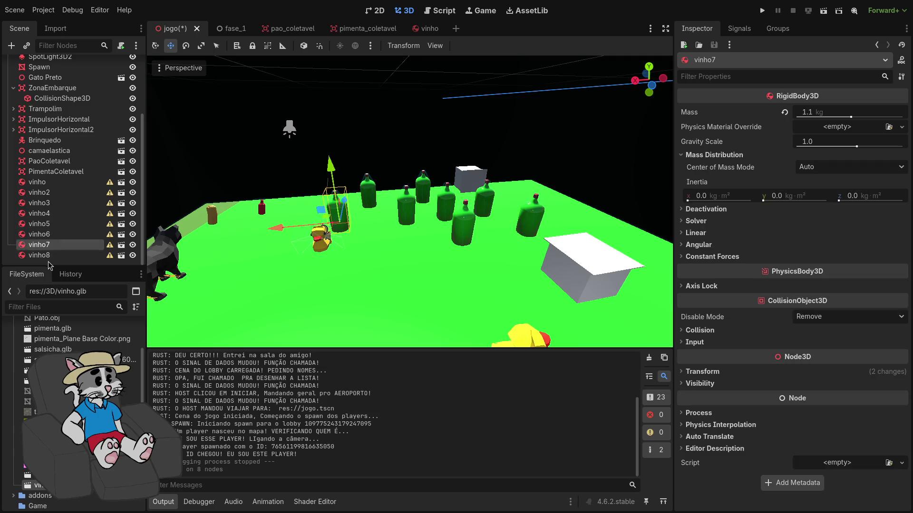
- Collapse Mass Distribution, review the History dock, then save and launch the game
left_click(698, 156)
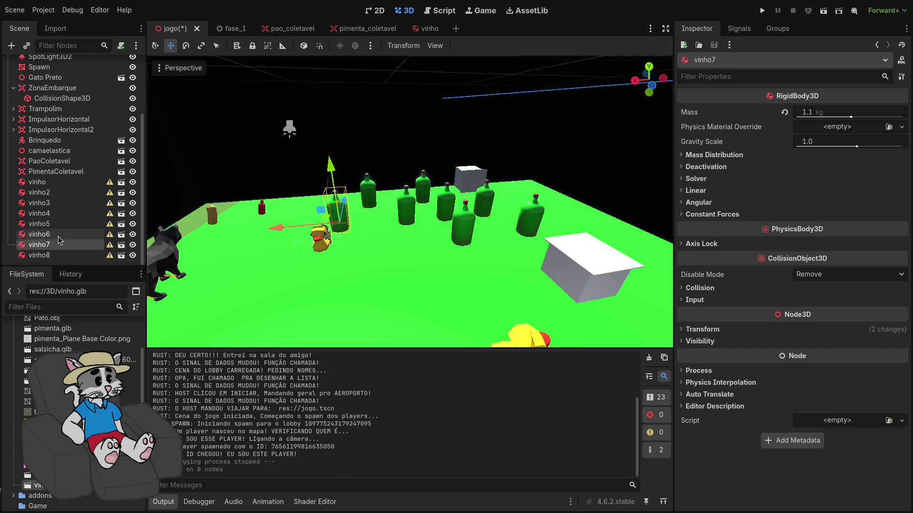
left_click(52, 256)
left_click(65, 273)
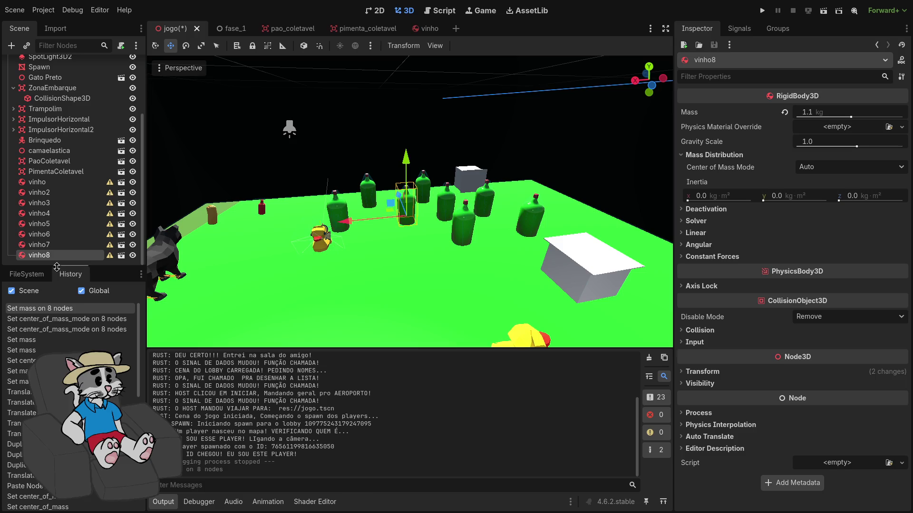
left_click(27, 274)
left_click(762, 11)
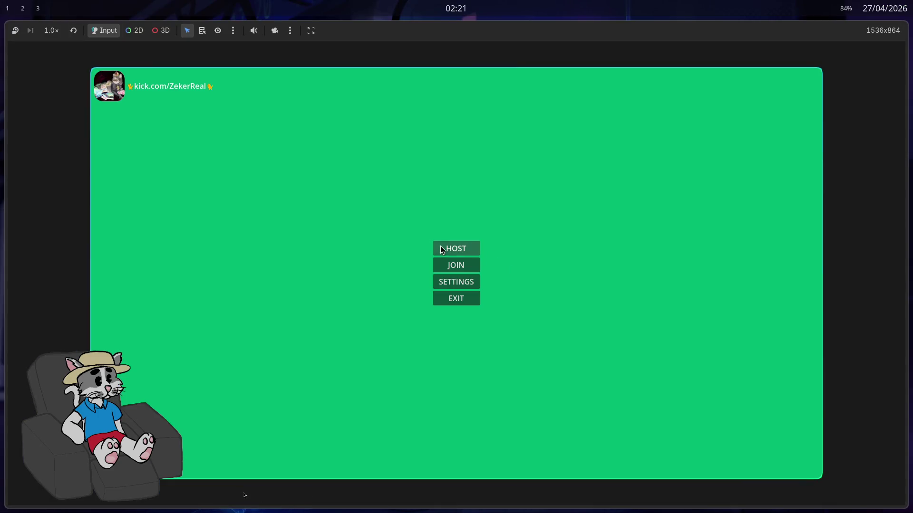
- Host a lobby, start the match, playtest the 1.1 kg bottles, then quit the game
left_click(441, 247)
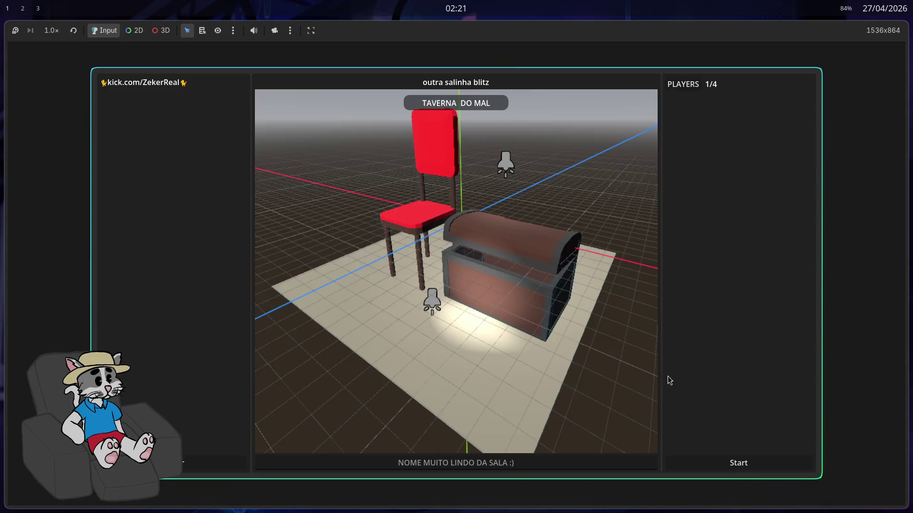
left_click(744, 470)
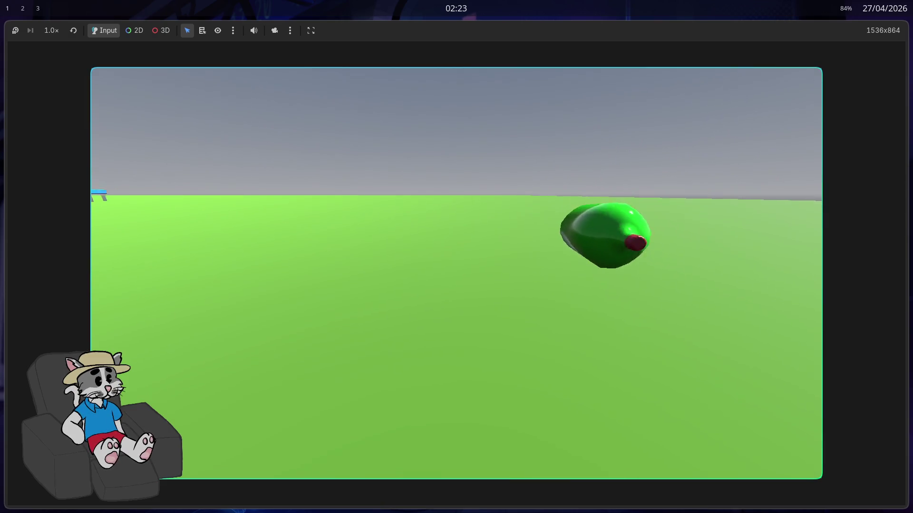
key("super+q")
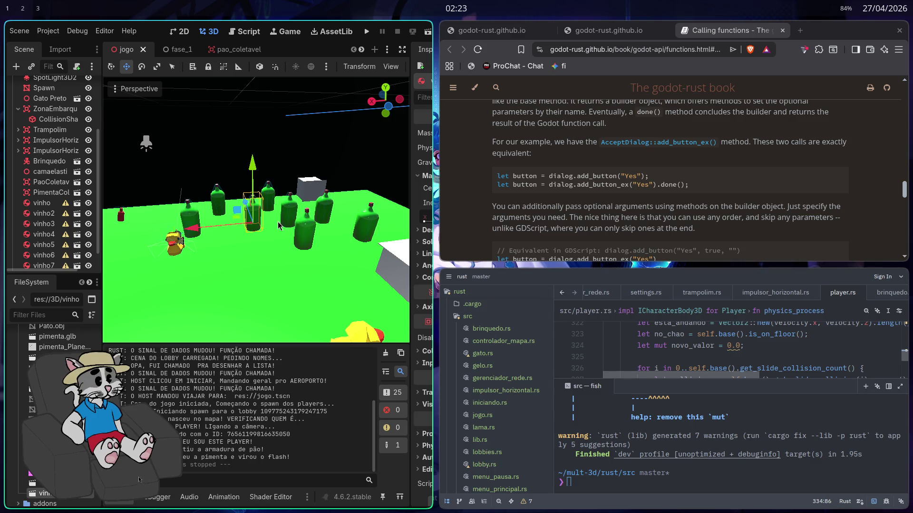
- Maximize the editor and select the eight wine bottles, vinho through vinho8
key("super+f")
left_click(56, 183, "shift")
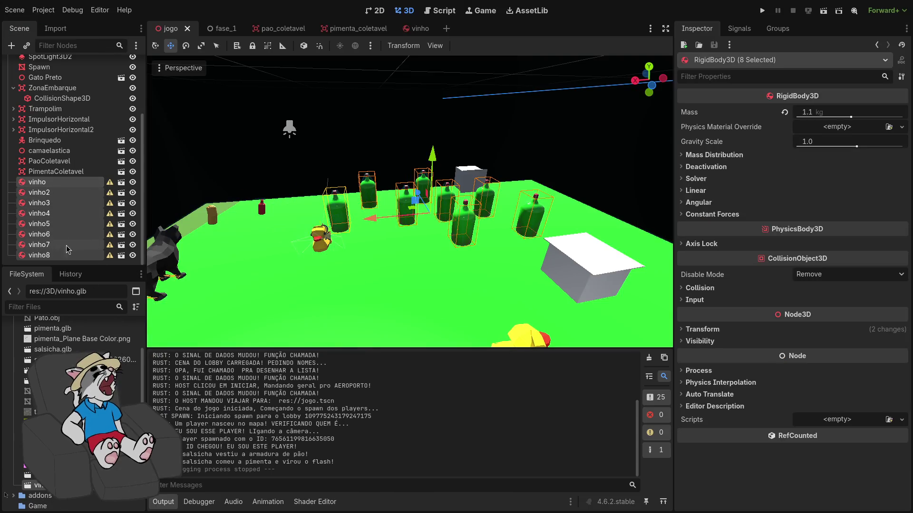
scroll(409, 243, "up", 3)
scroll(407, 160, "down", 5)
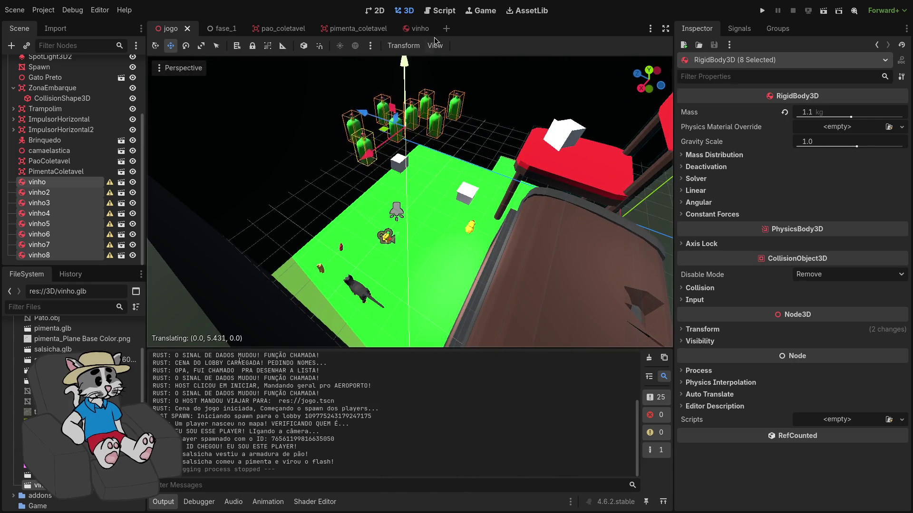
- Move the eight selected bottles as a group beside the trampoline
left_click_drag(434, 41, 434, 42)
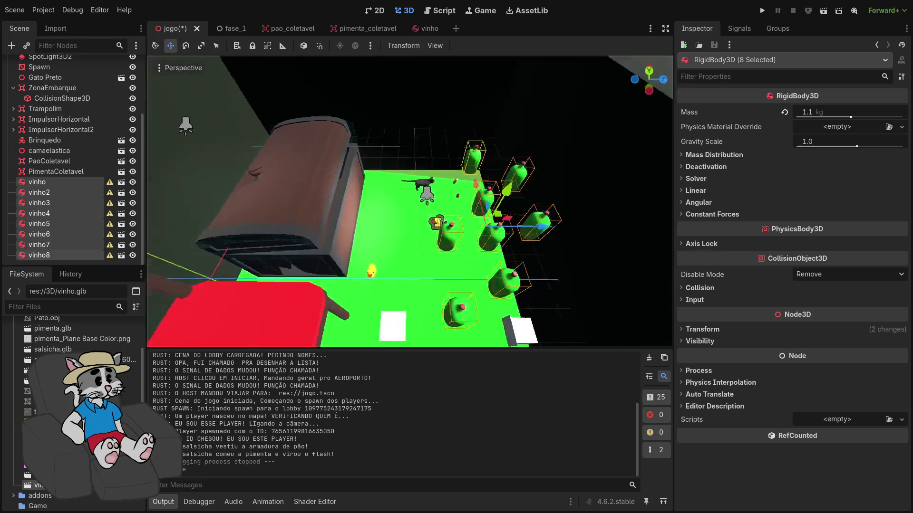
left_click_drag(408, 202, 447, 202)
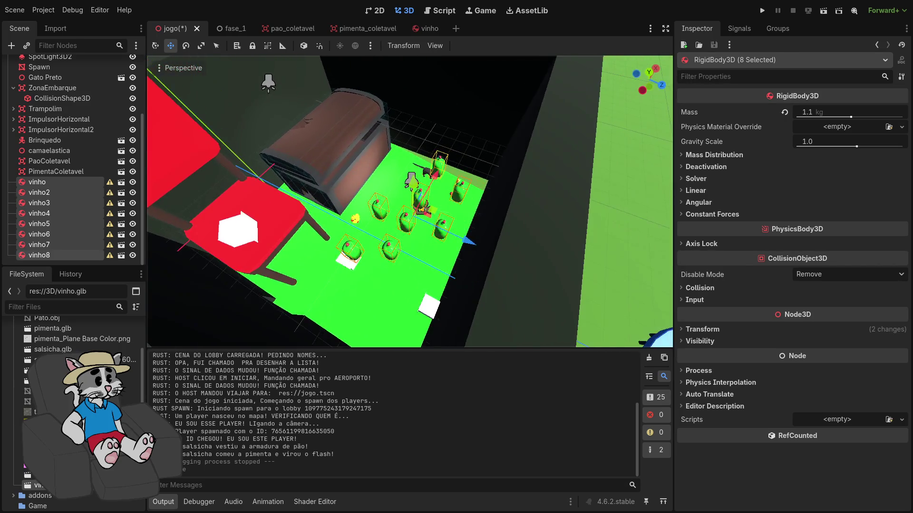
left_click_drag(465, 280, 483, 281)
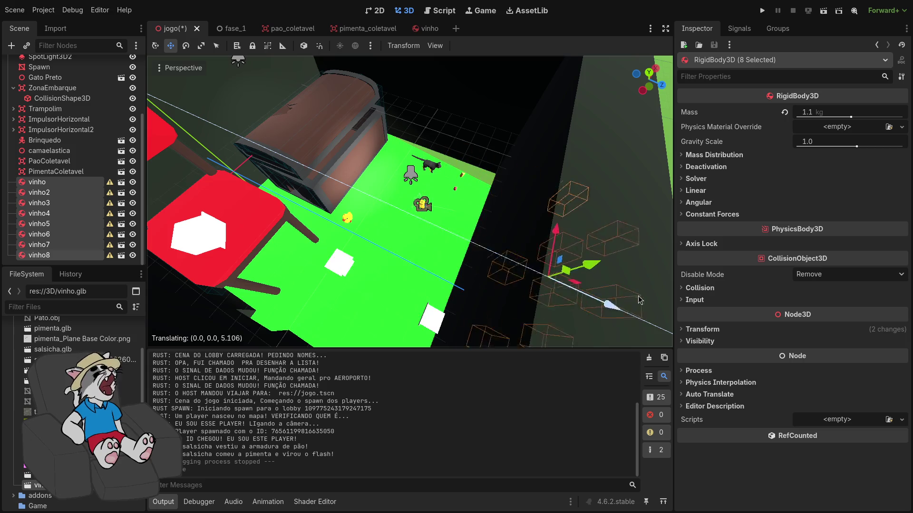
scroll(470, 255, "up", 5)
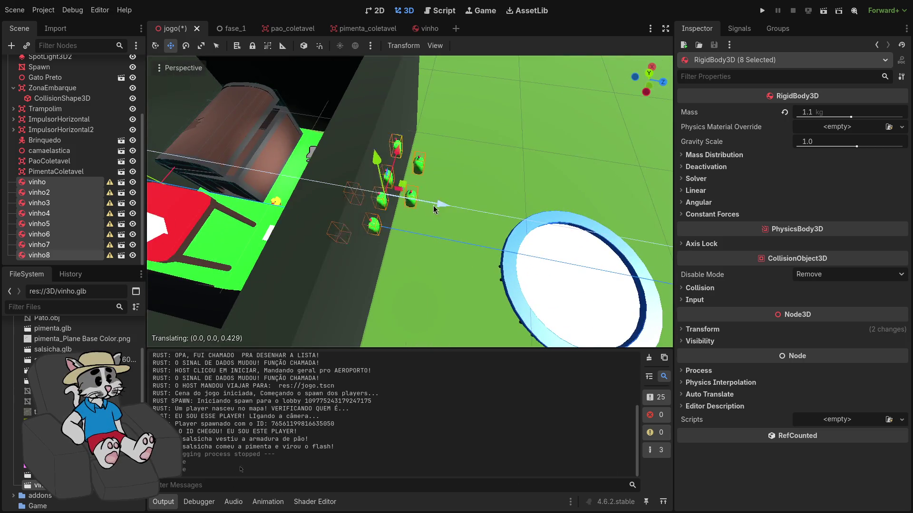
left_click_drag(432, 206, 504, 219)
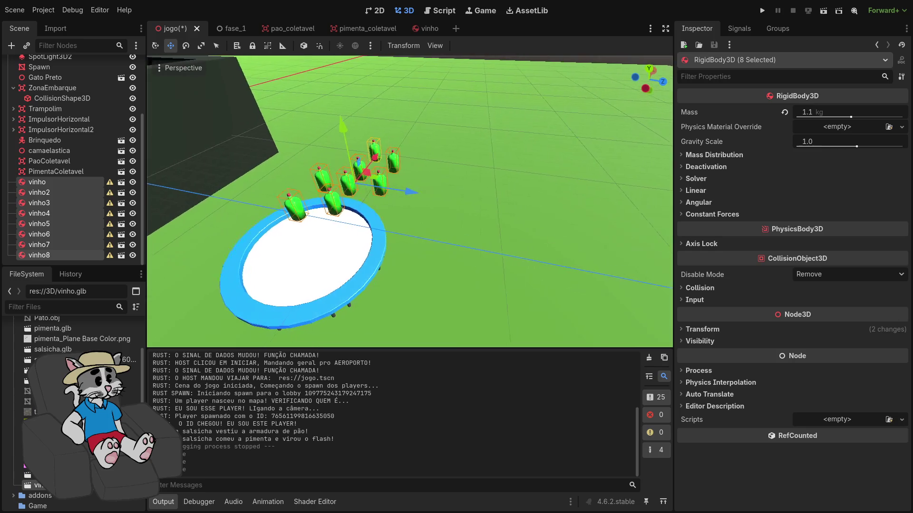
left_click_drag(412, 197, 713, 237)
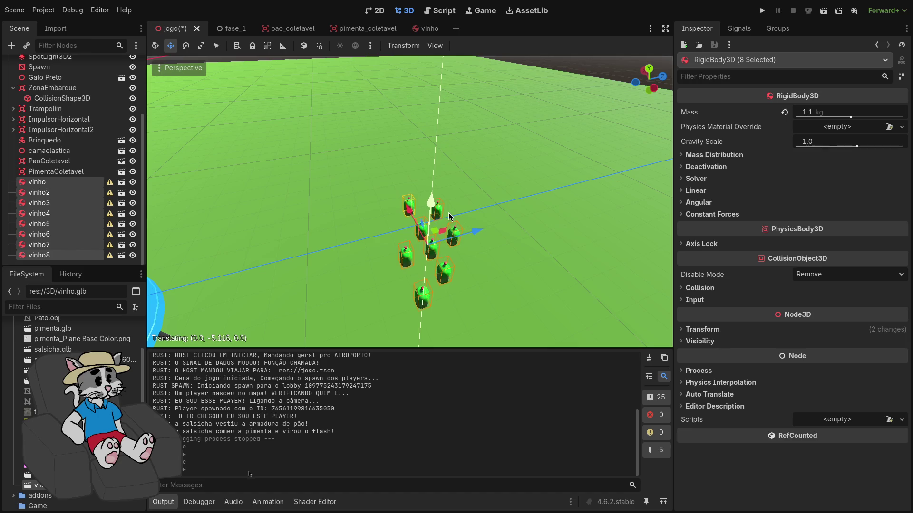
- Lower the grouped bottles toward the ground next to the trampoline
scroll(389, 253, "up", 5)
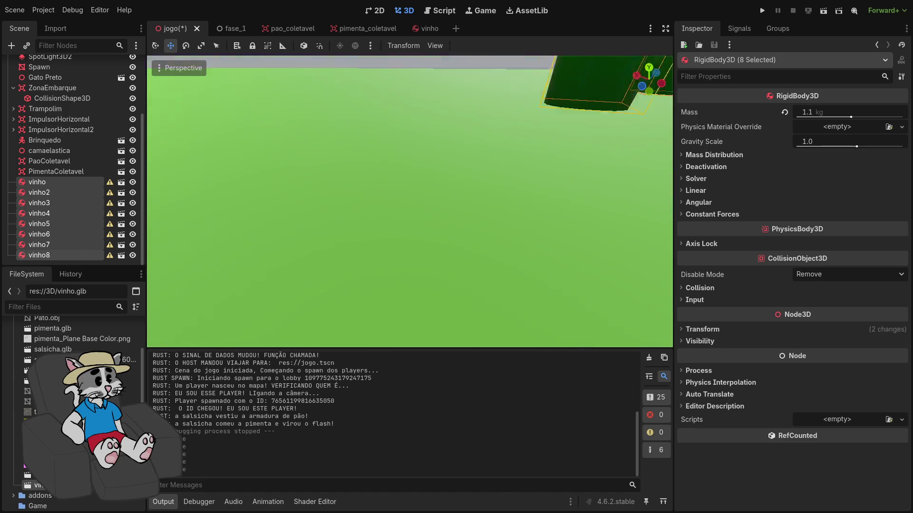
scroll(409, 202, "down", 5)
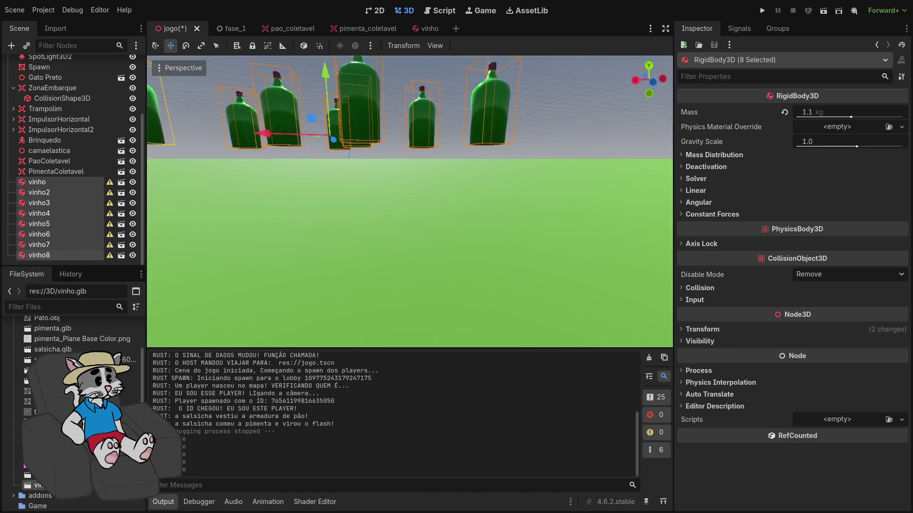
left_click_drag(307, 186, 309, 176)
left_click_drag(361, 132, 363, 151)
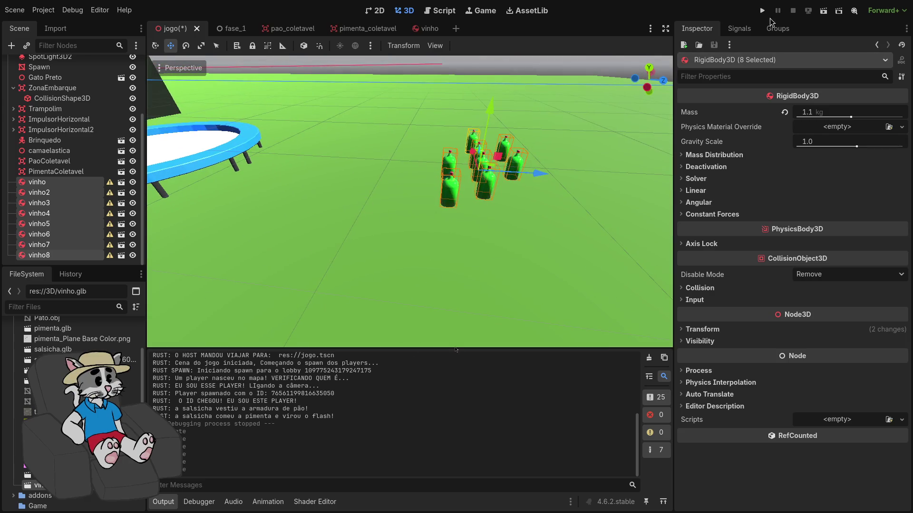
- Run the game with F5 and start the match to test the bottles by the trampoline
key("F5")
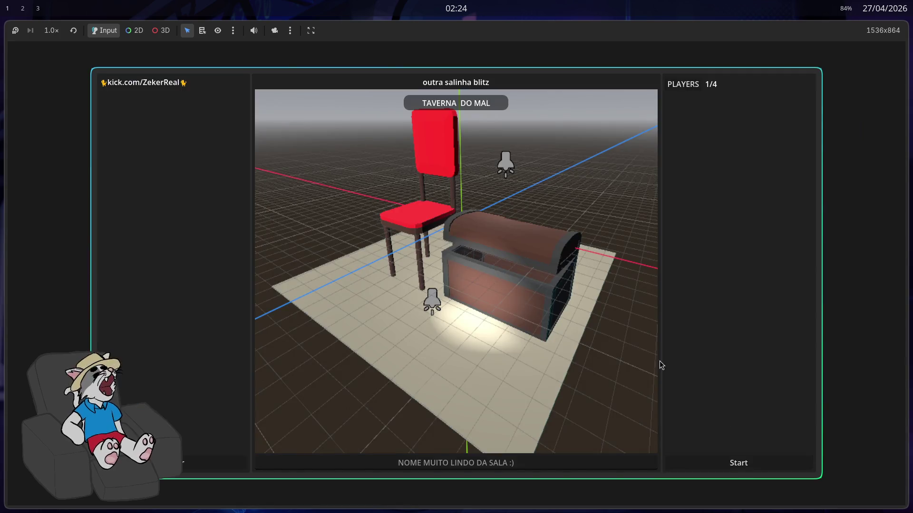
left_click(738, 463)
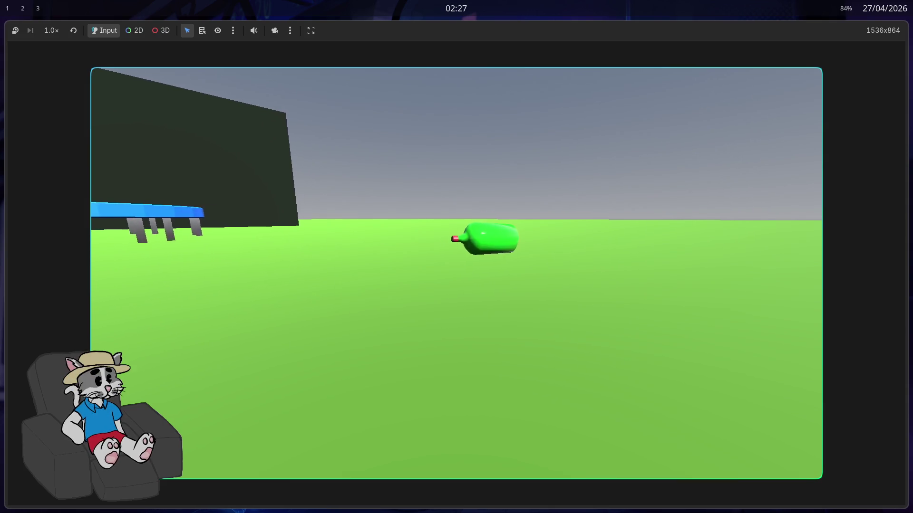
- Stop the game, give vinho through vinho8 a mass of 3.0 kg, and relaunch the project
key("F8")
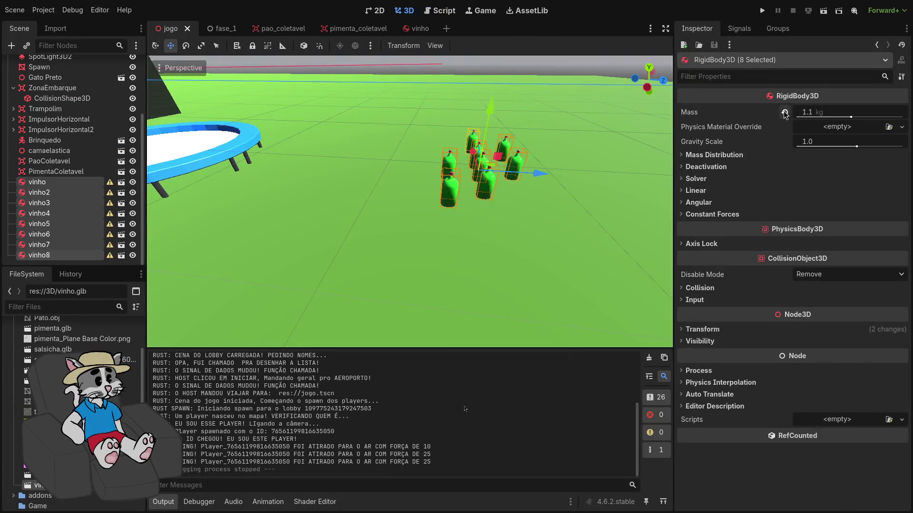
left_click(785, 113)
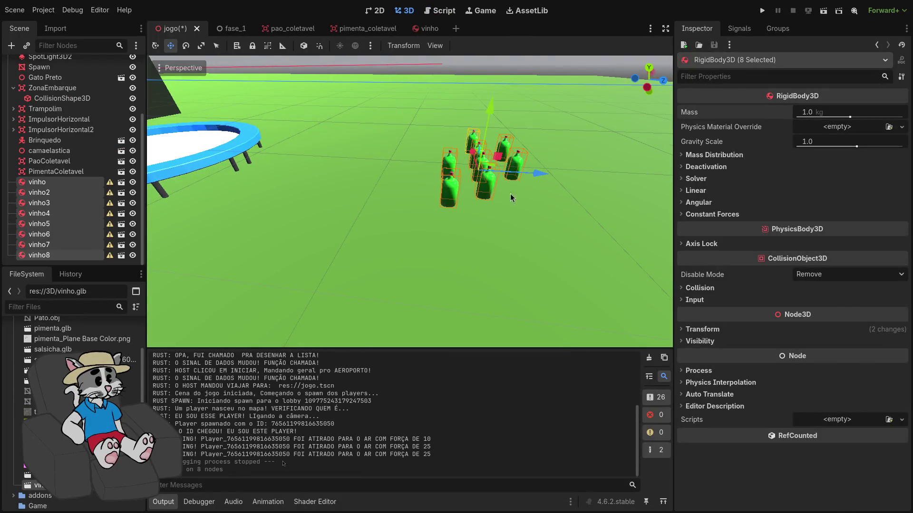
left_click(75, 184)
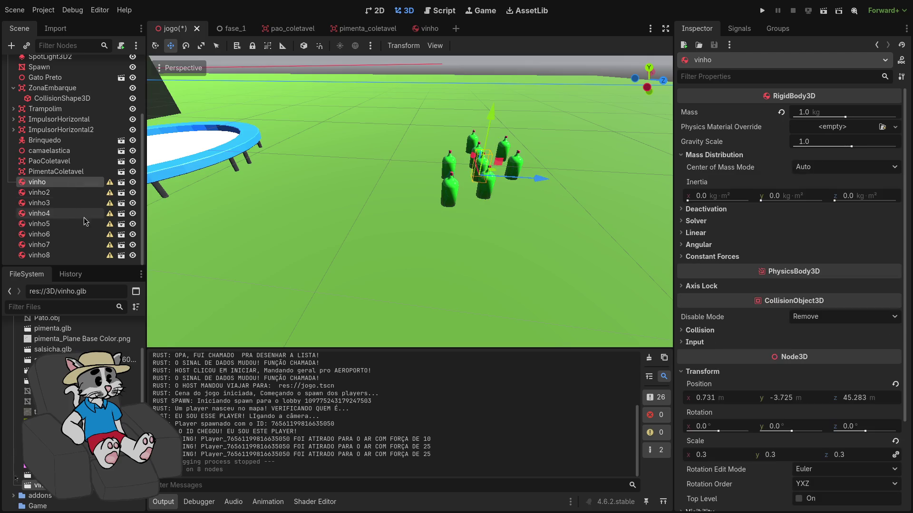
left_click(108, 255, "shift")
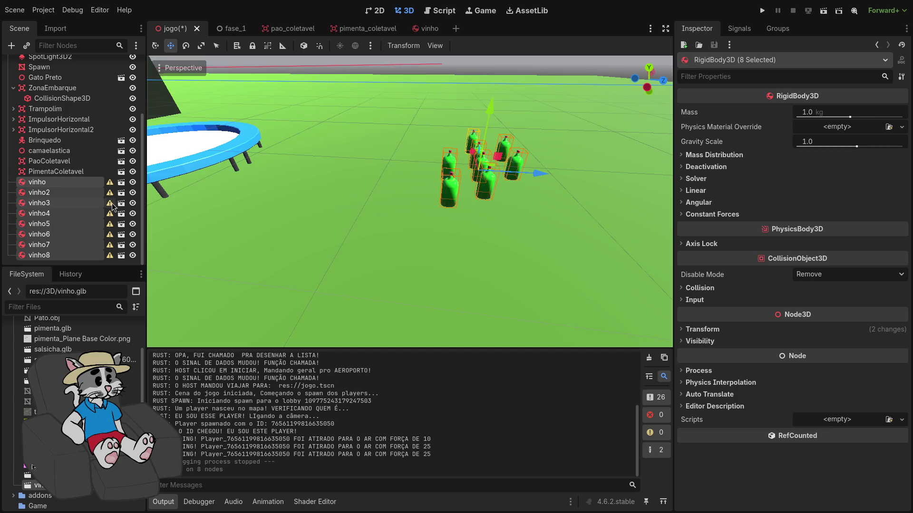
key("ctrl+z")
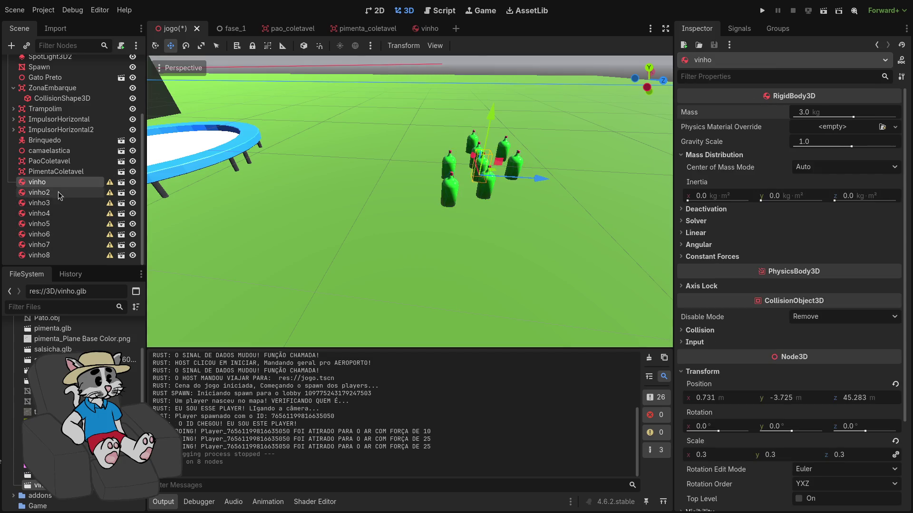
left_click(58, 254, "shift")
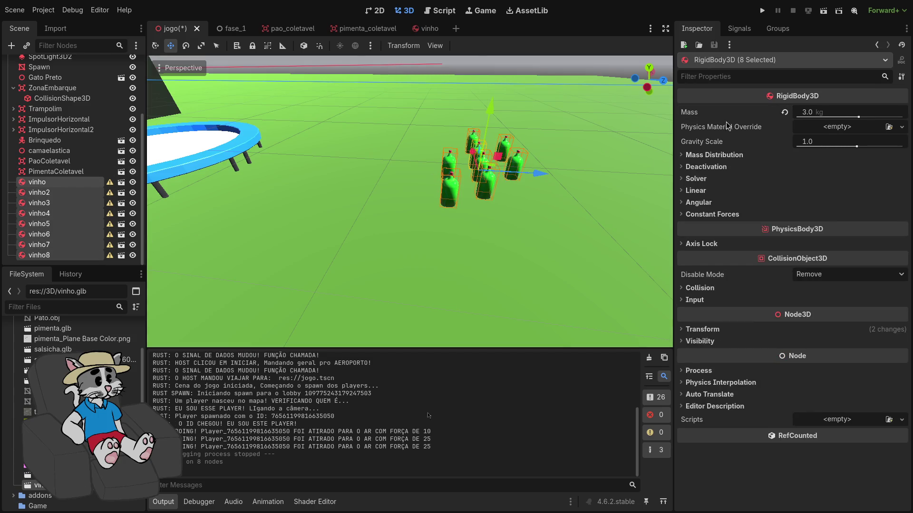
left_click(786, 113)
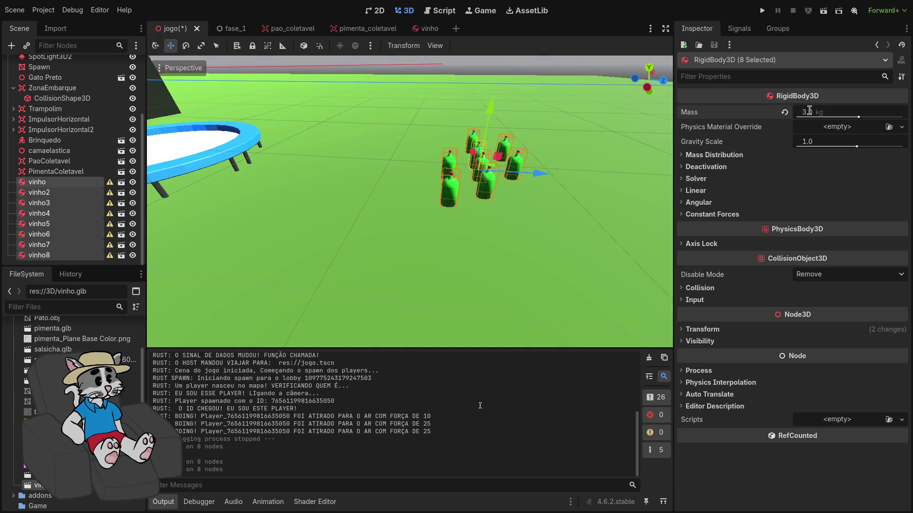
left_click(33, 224)
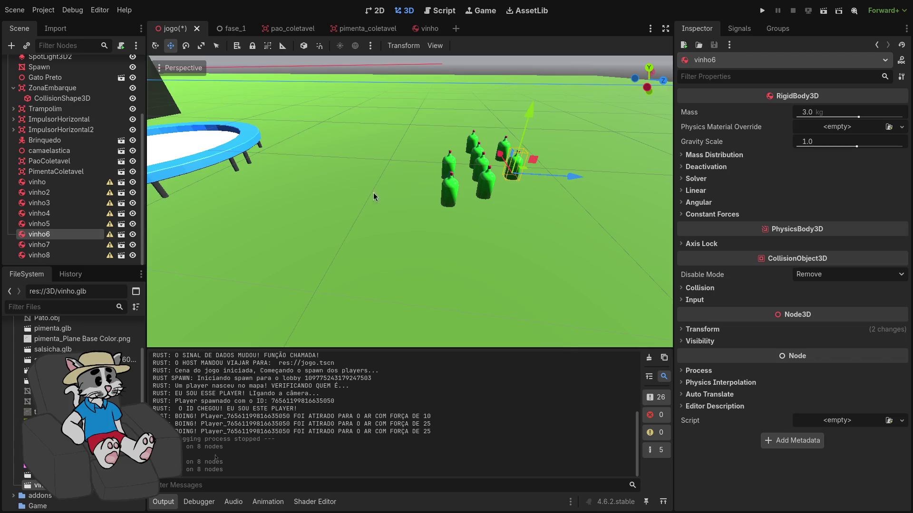
left_click(759, 11)
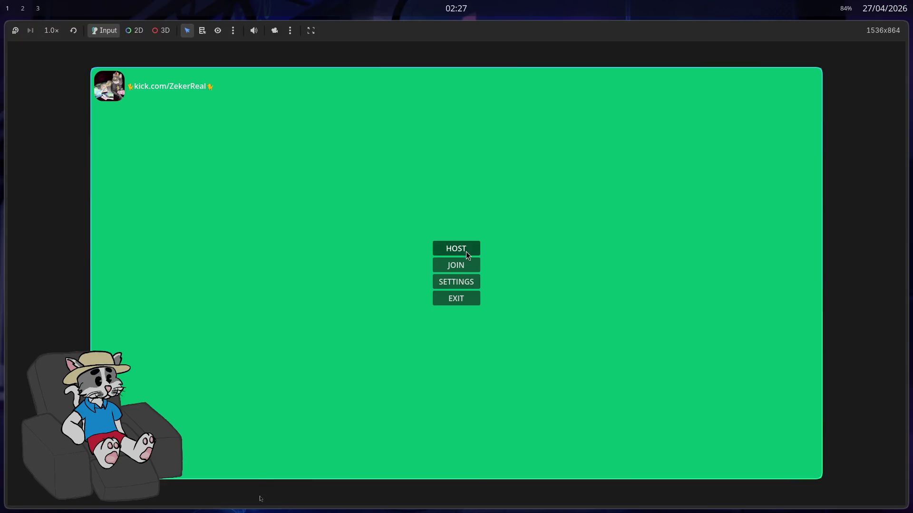
- Host a lobby, start the match and walk around the level with the 3.0 kg bottles
left_click(466, 254)
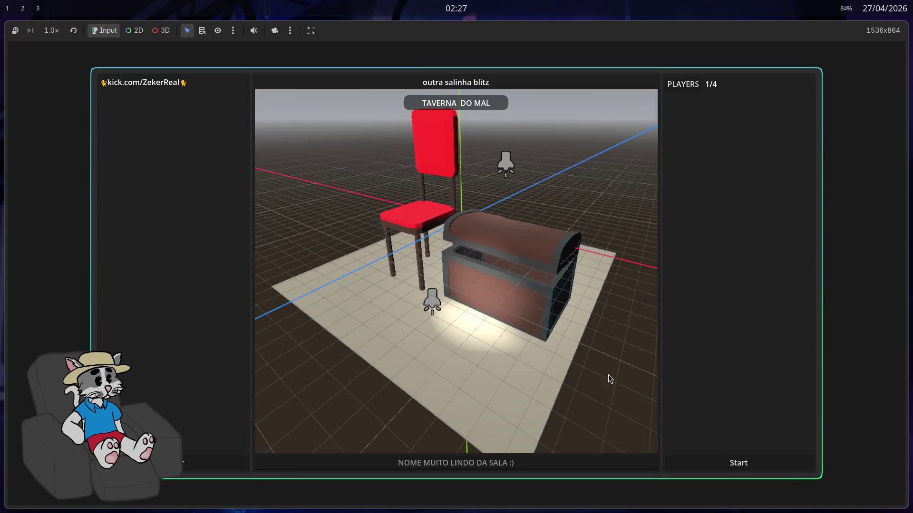
left_click(717, 465)
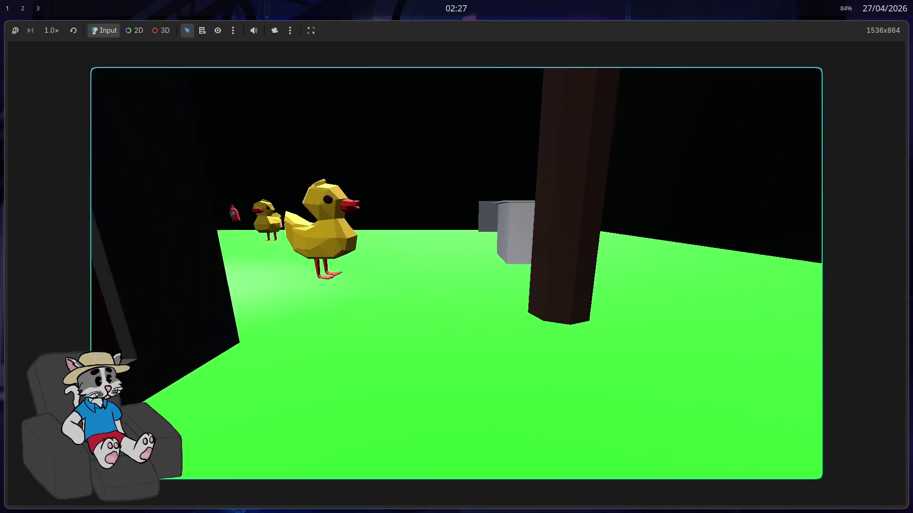
key("w")
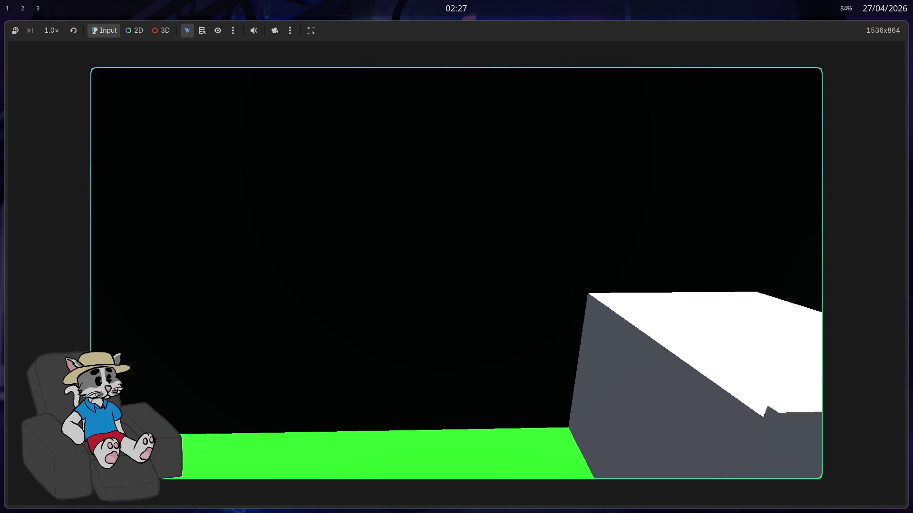